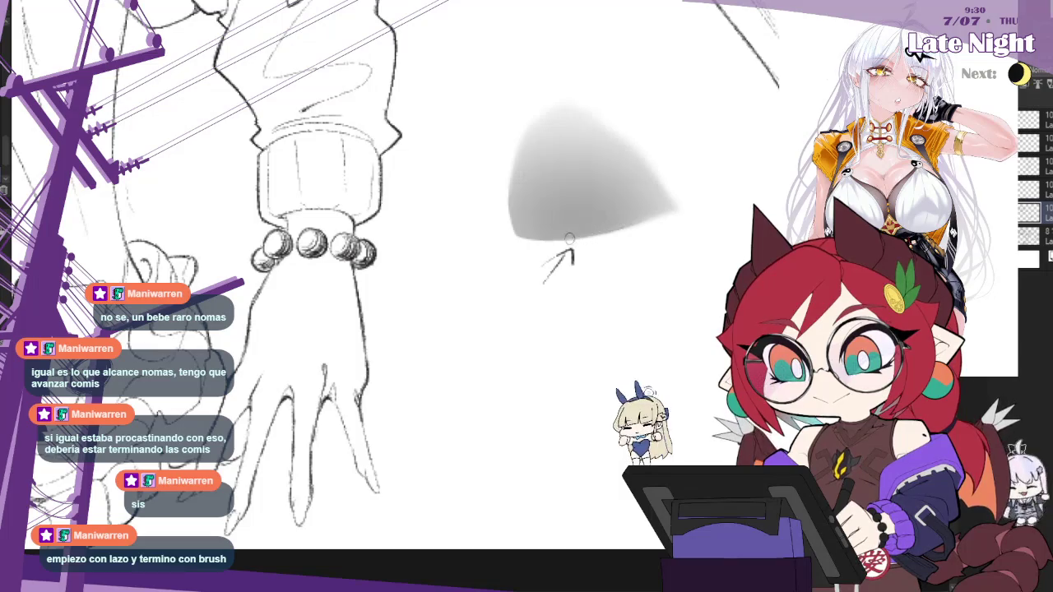
# Step: Mirror the view to check proportions, flip it back, and remove the grey blob beside the bracelet hand
pyautogui.press('h')
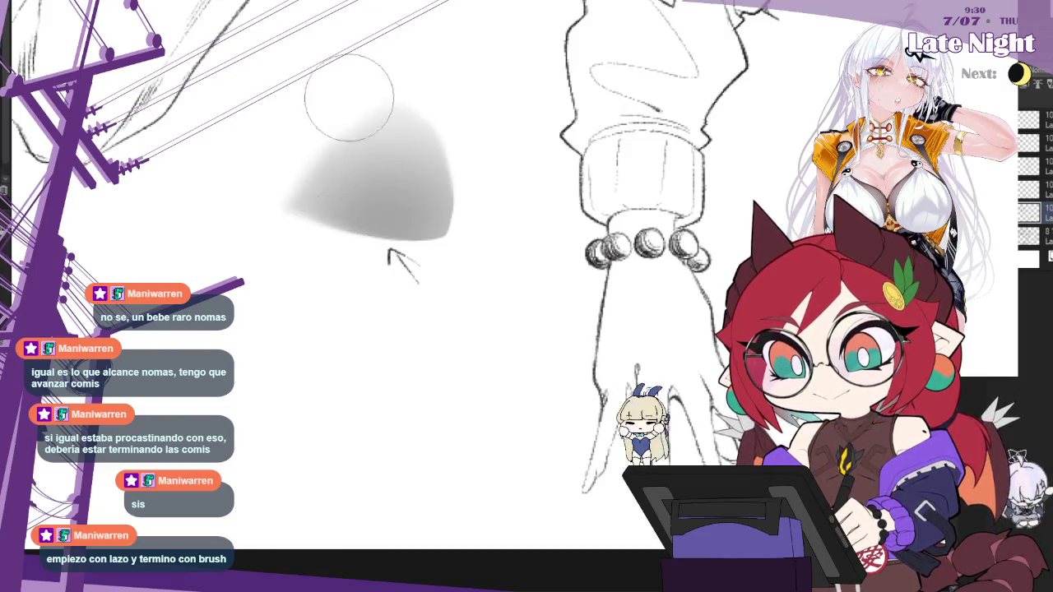
pyautogui.scroll(-2, 386, 197)
pyautogui.scroll(-1, 502, 202)
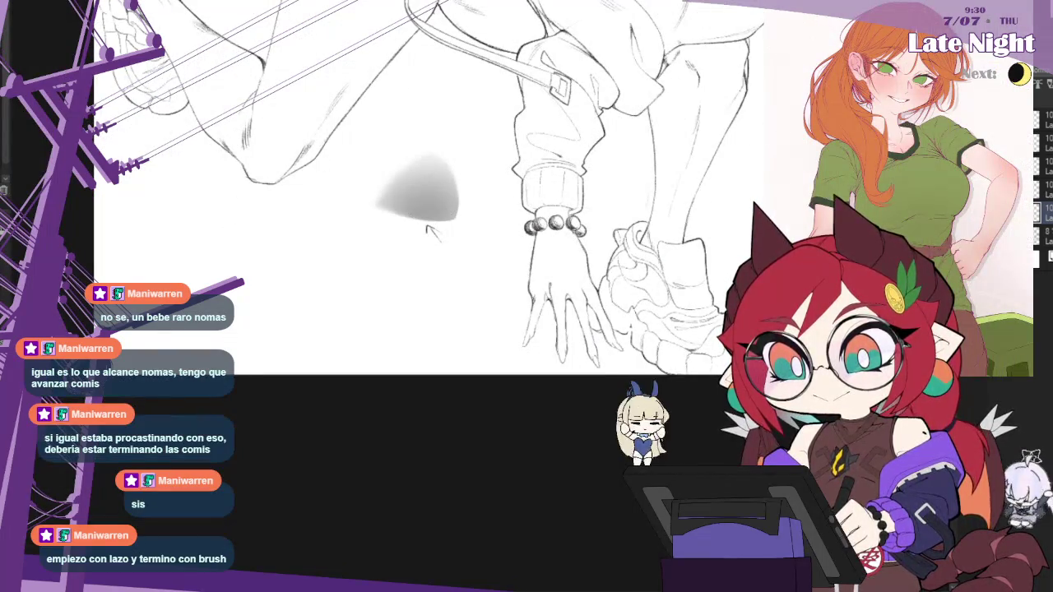
pyautogui.press('h')
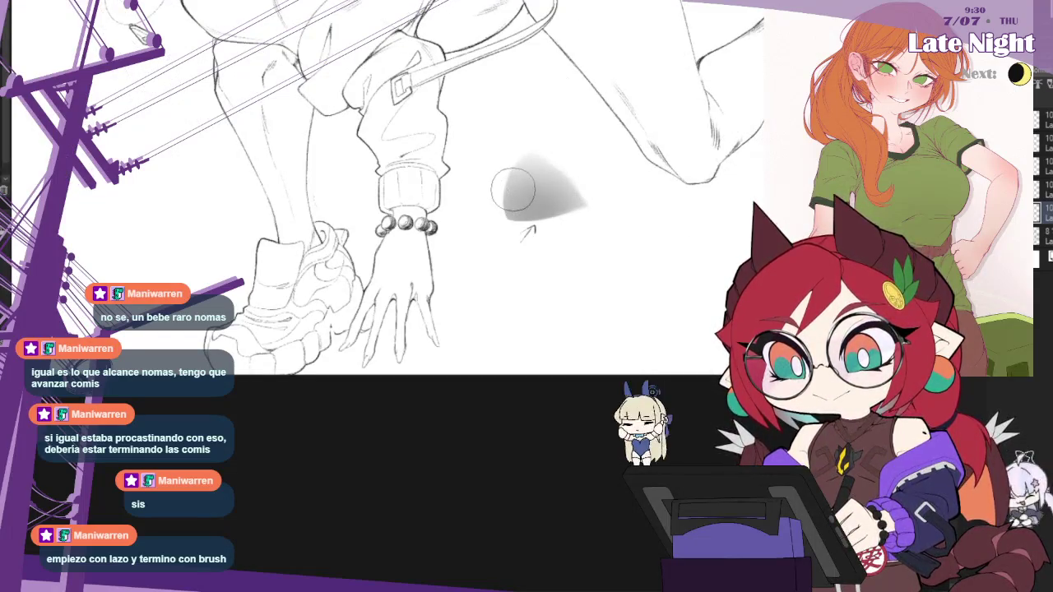
pyautogui.scroll(1, 513, 189)
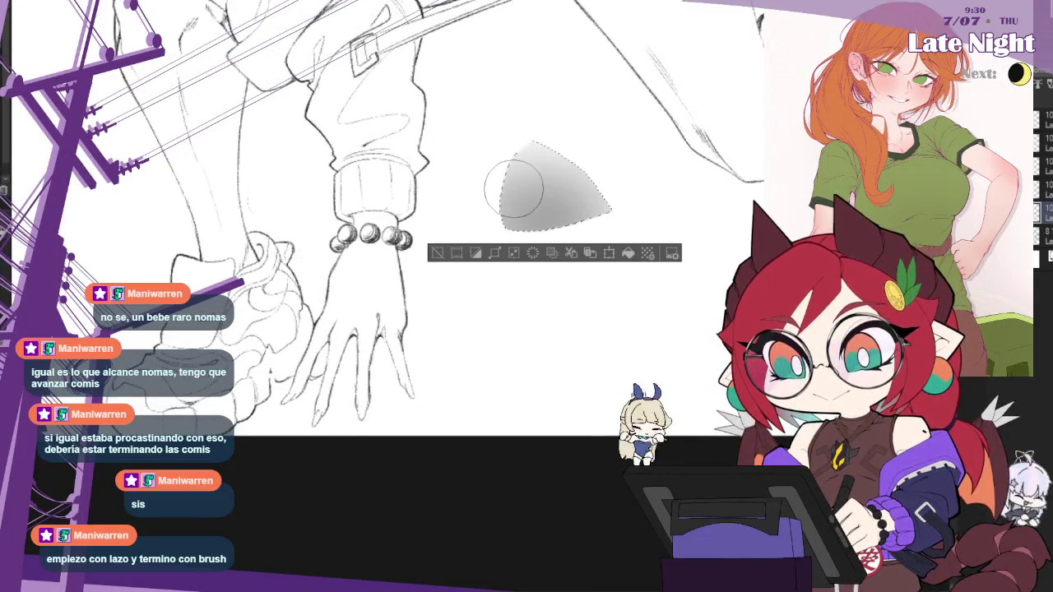
pyautogui.hotkey('ctrl', 'z')
# Step: Clear the selection and zoom in on the girl's face and hood lines
pyautogui.hotkey('ctrl', 'd')
pyautogui.scroll(-1, 427, 322)
pyautogui.scroll(-2, 428, 322)
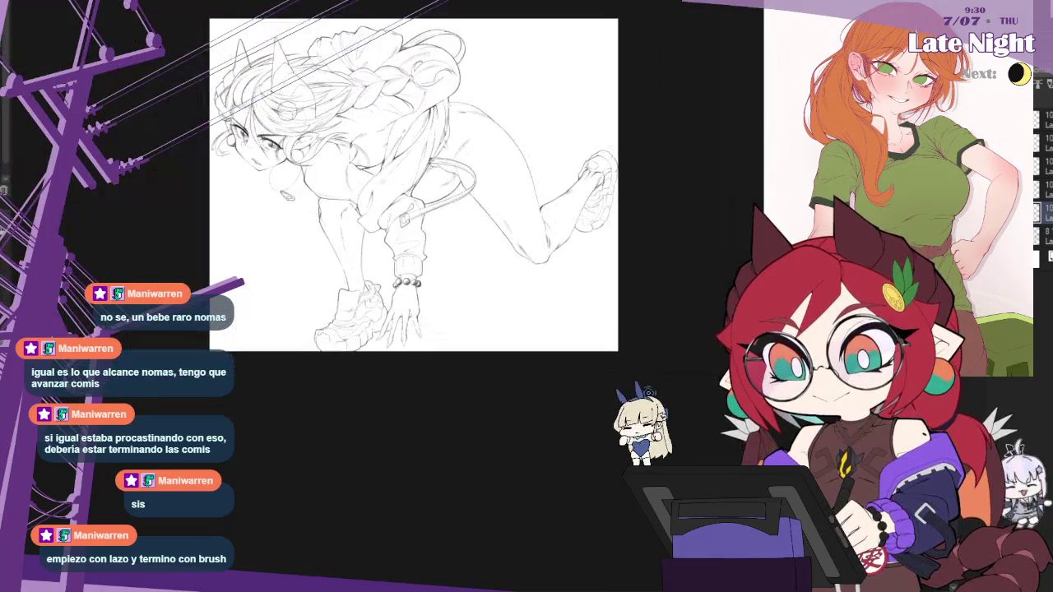
pyautogui.scroll(1, 428, 322)
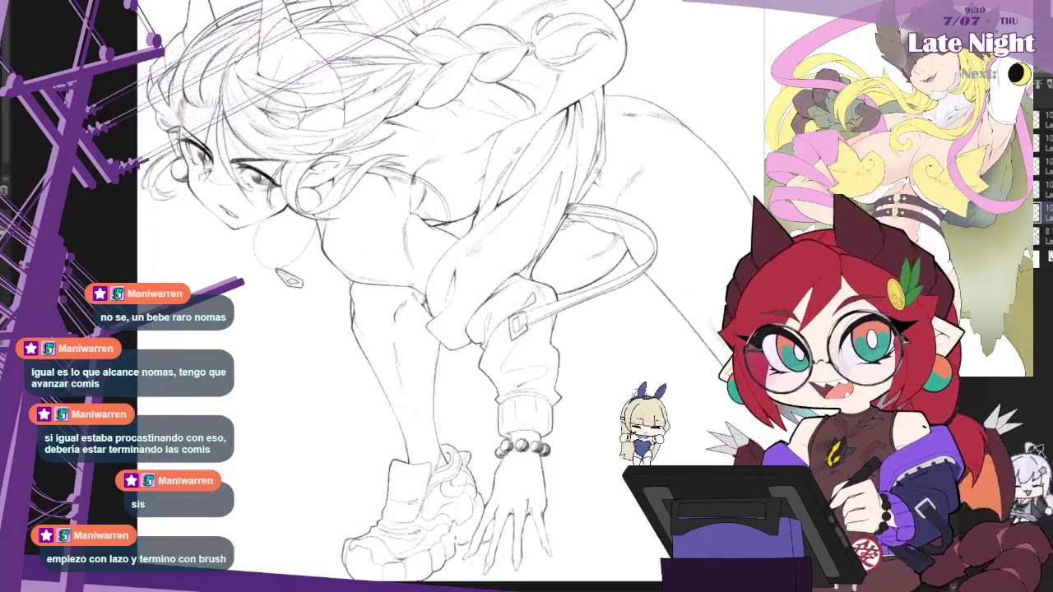
pyautogui.scroll(1, 286, 108)
pyautogui.scroll(1, 421, 135)
pyautogui.scroll(1, 421, 136)
pyautogui.scroll(1, 421, 136)
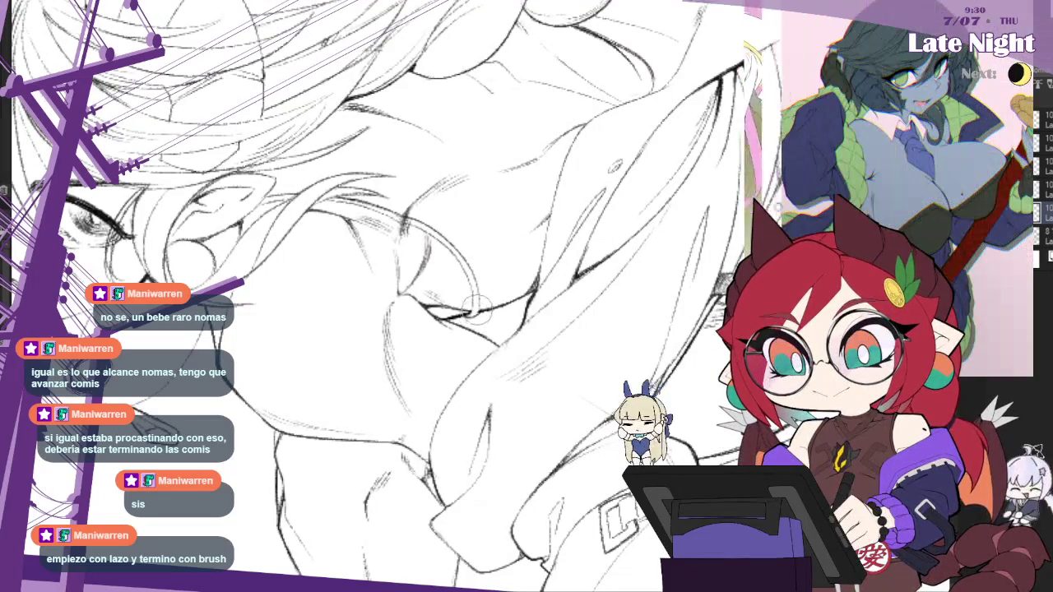
# Step: Fit the whole drawing in view, mirror it, and zoom into the shoulder to redraw lines
pyautogui.hotkey('ctrl', '0')
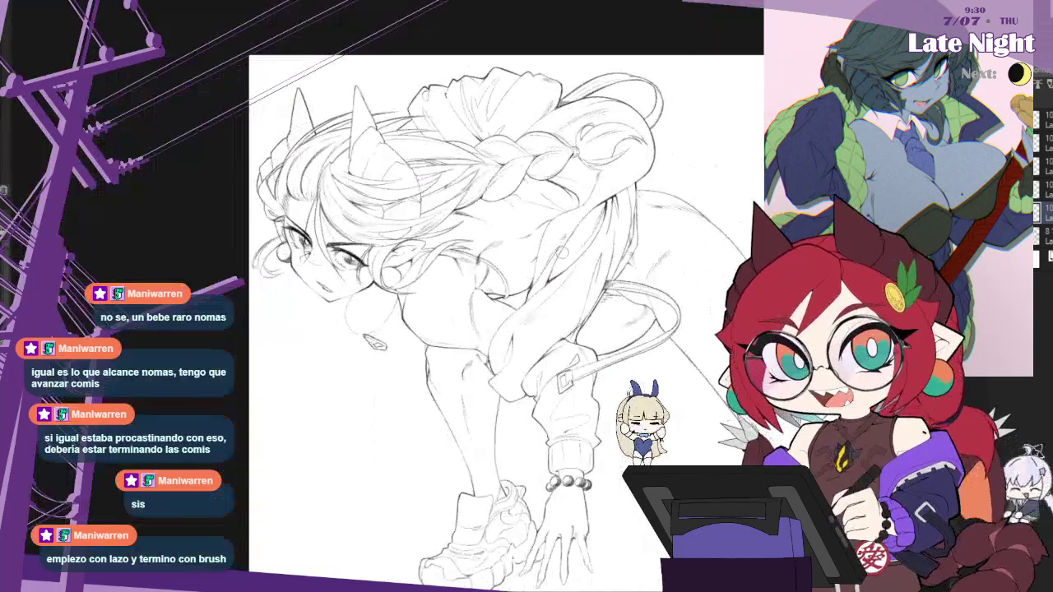
pyautogui.hotkey('ctrl', '-')
pyautogui.press('h')
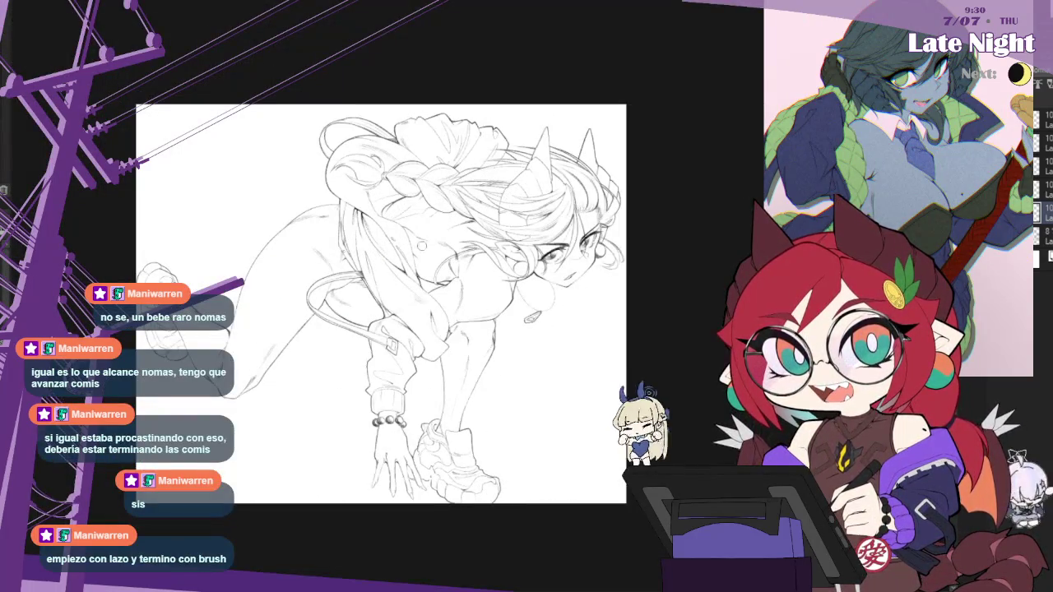
pyautogui.scroll(1, 375, 246)
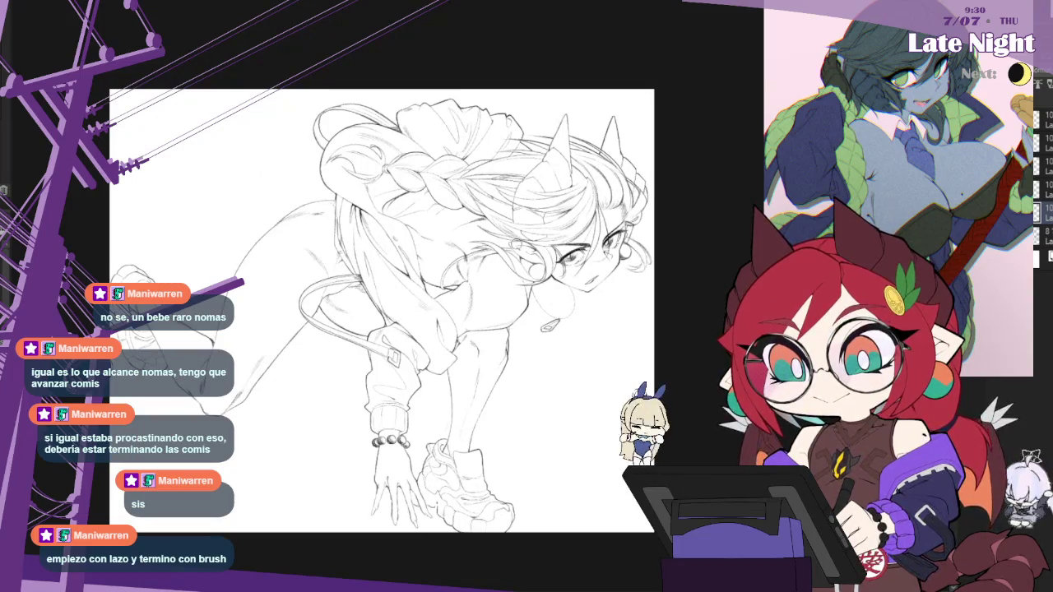
pyautogui.scroll(3, 240, 231)
pyautogui.scroll(3, 247, 193)
pyautogui.scroll(2, 247, 193)
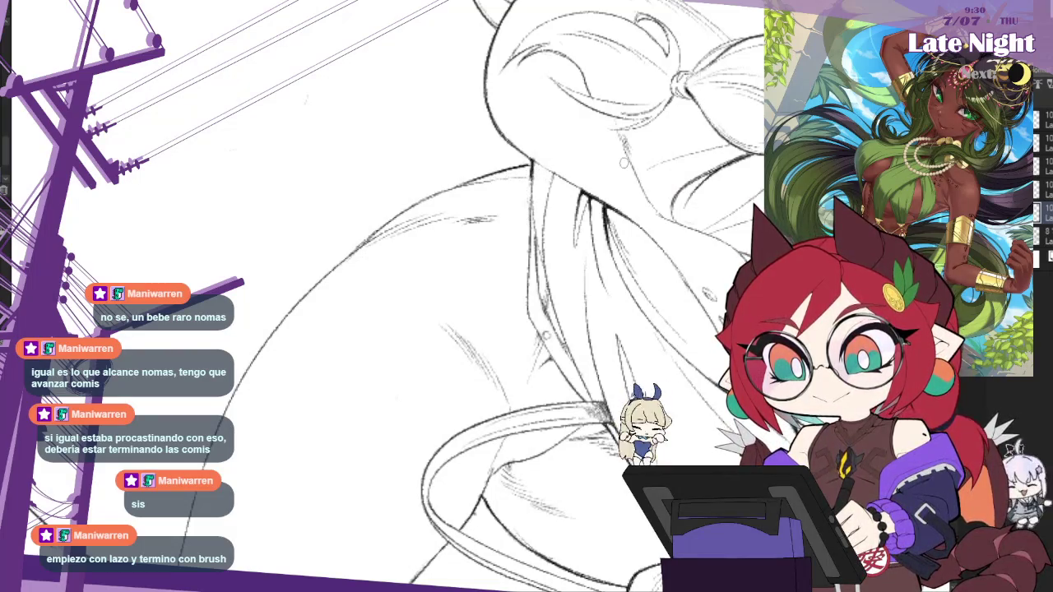
# Step: Zoom into the jacket sleeve and redraw its lines with the pencil
pyautogui.scroll(-3, 623, 163)
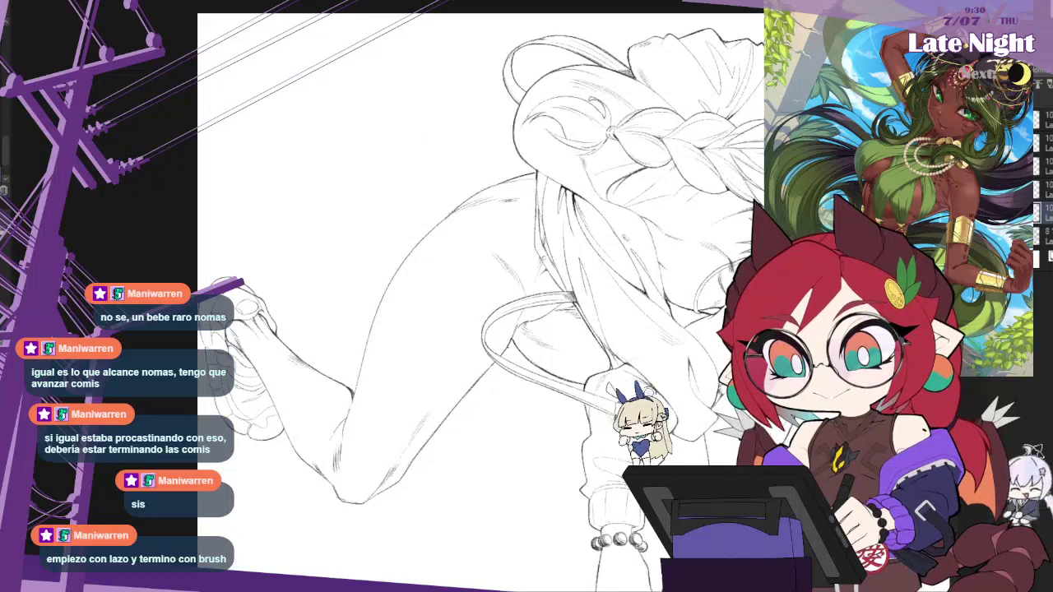
pyautogui.scroll(-3, 441, 288)
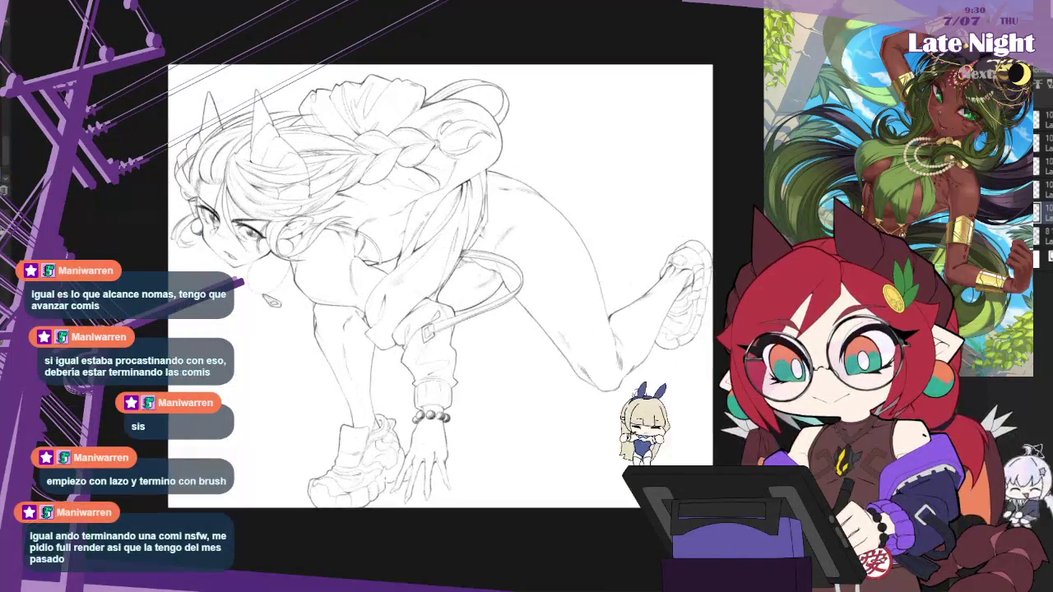
pyautogui.scroll(2, 360, 271)
pyautogui.scroll(2, 359, 272)
pyautogui.scroll(1, 359, 272)
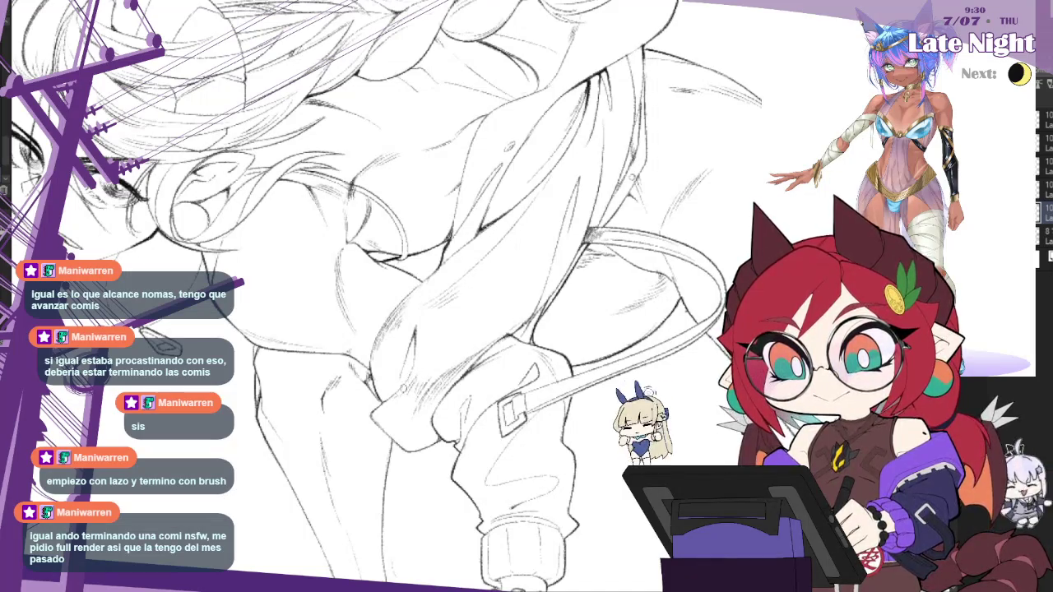
# Step: Mirror the view to check the strap, sleeve and braid, then zoom out to the whole sketch
pyautogui.press('m')
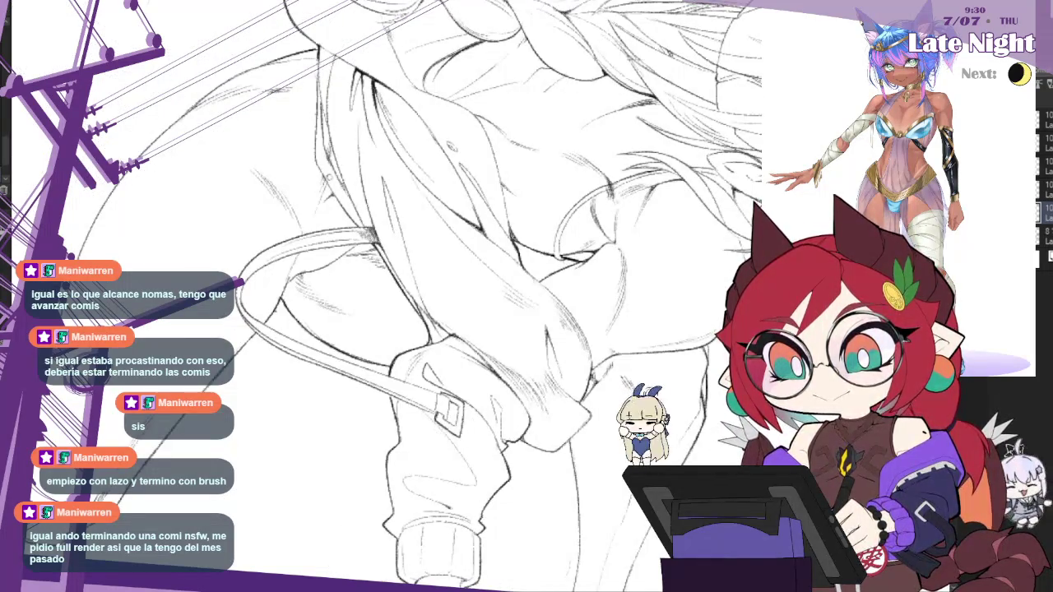
pyautogui.scroll(-2, 662, 262)
pyautogui.scroll(-2, 663, 262)
pyautogui.scroll(1, 700, 327)
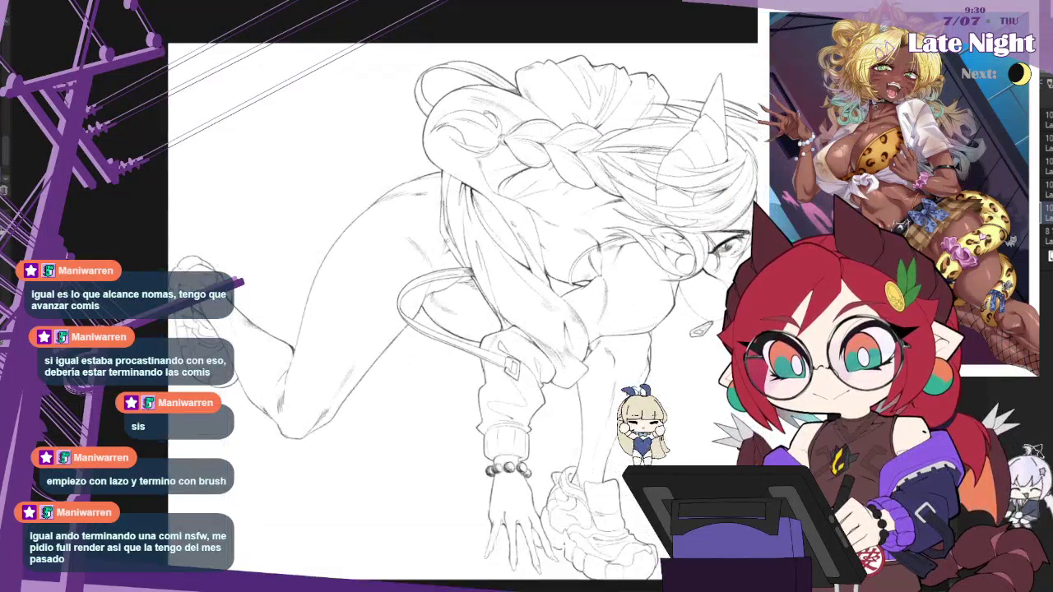
pyautogui.scroll(2, 700, 327)
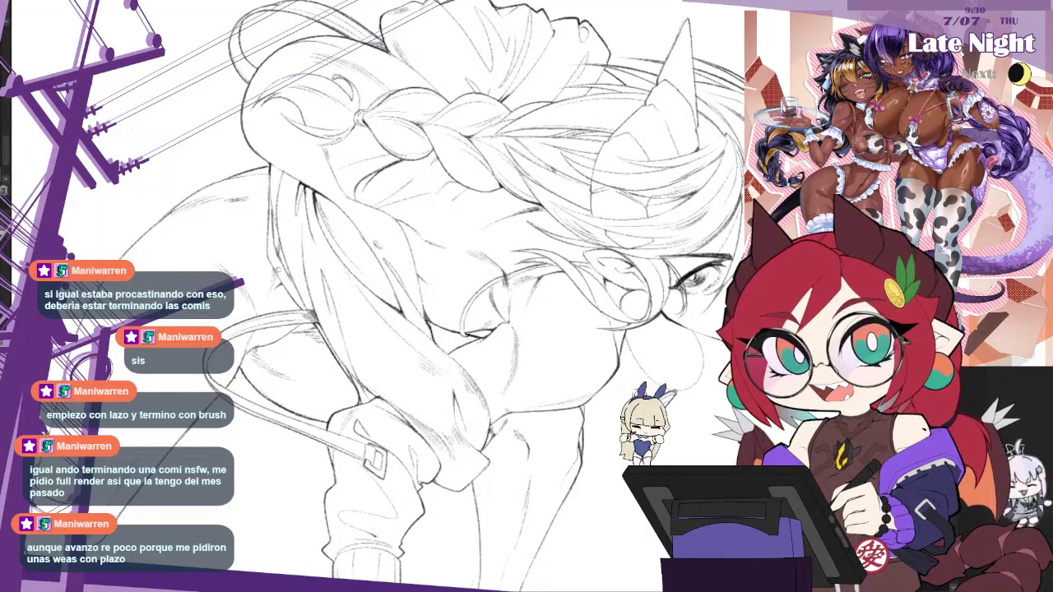
pyautogui.press('h')
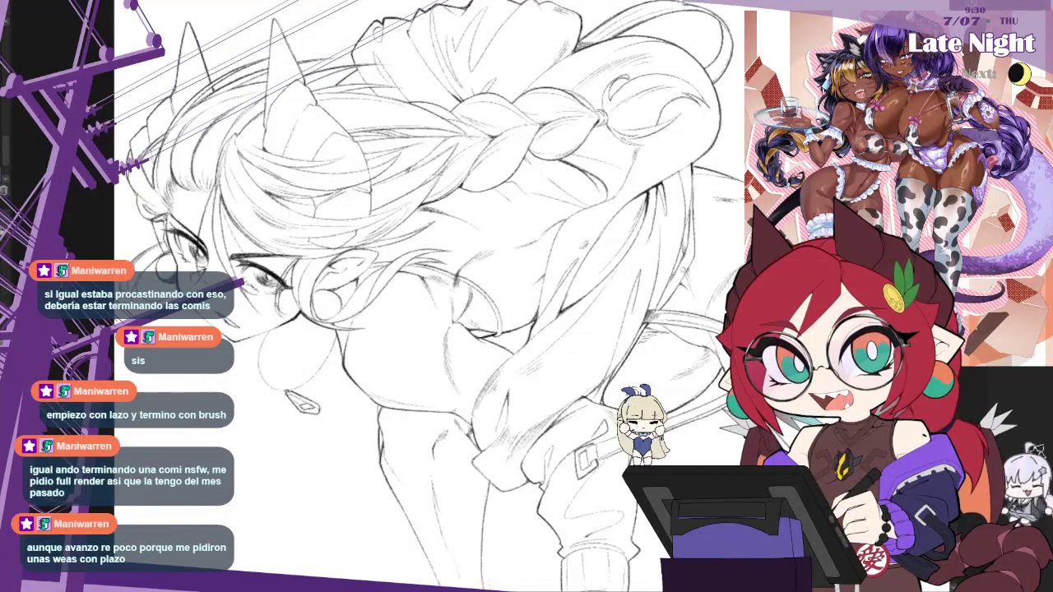
pyautogui.hotkey('ctrl', '-')
pyautogui.hotkey('ctrl', '-')
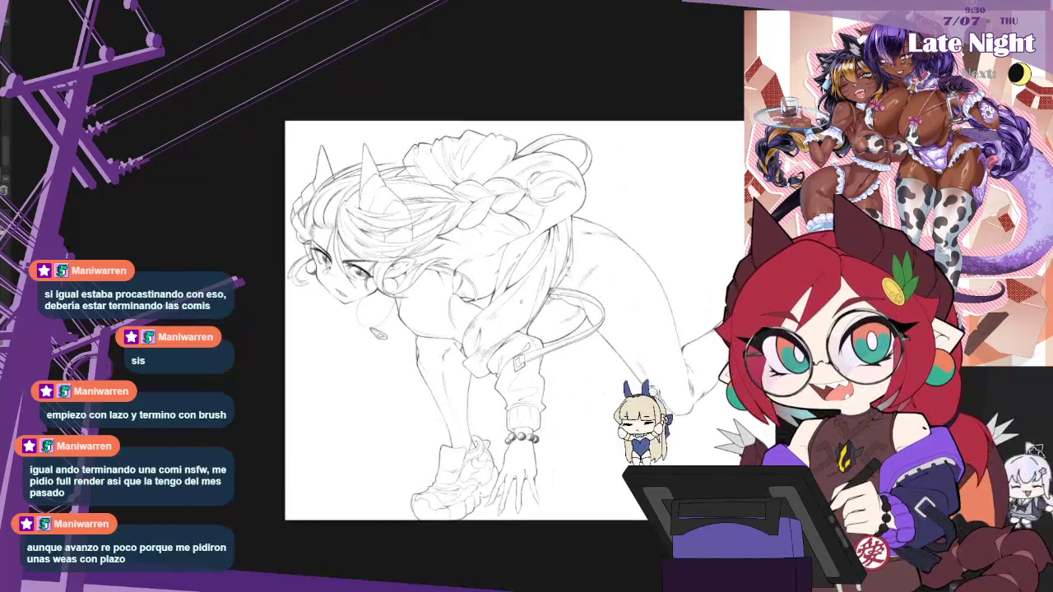
# Step: Mirror and zoom into the raised foot, redraw the sneaker sole, then zoom back out
pyautogui.scroll(2, 728, 321)
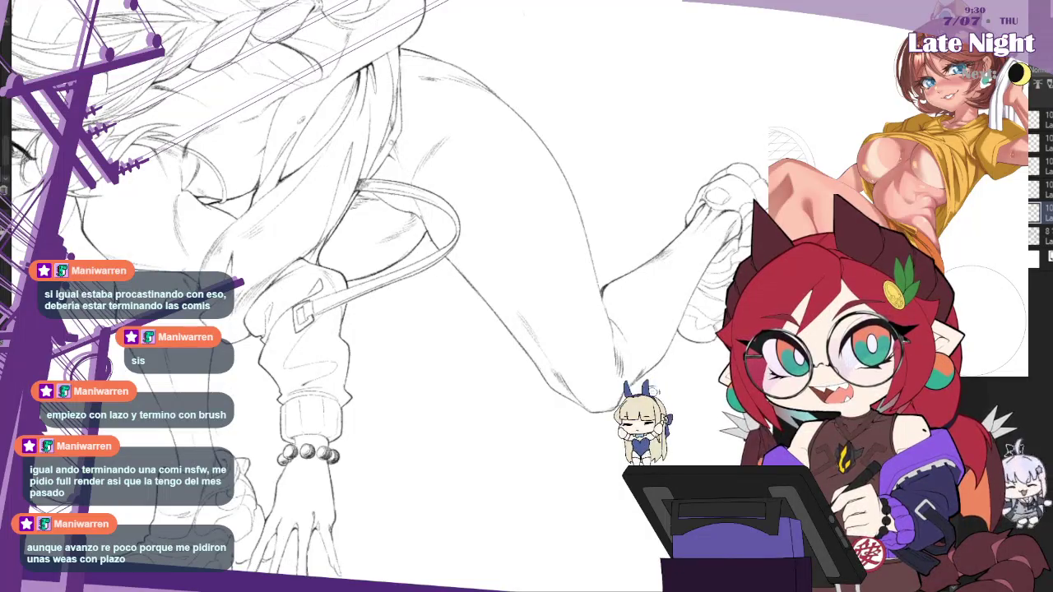
pyautogui.press('h')
pyautogui.scroll(1, 329, 247)
pyautogui.scroll(1, 329, 247)
pyautogui.scroll(1, 329, 247)
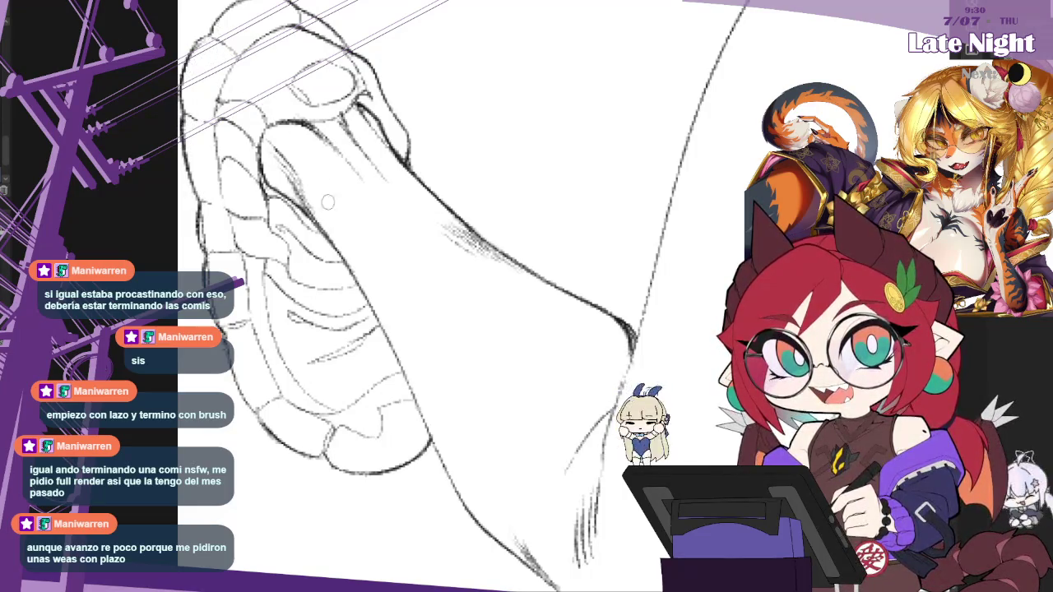
pyautogui.press('h')
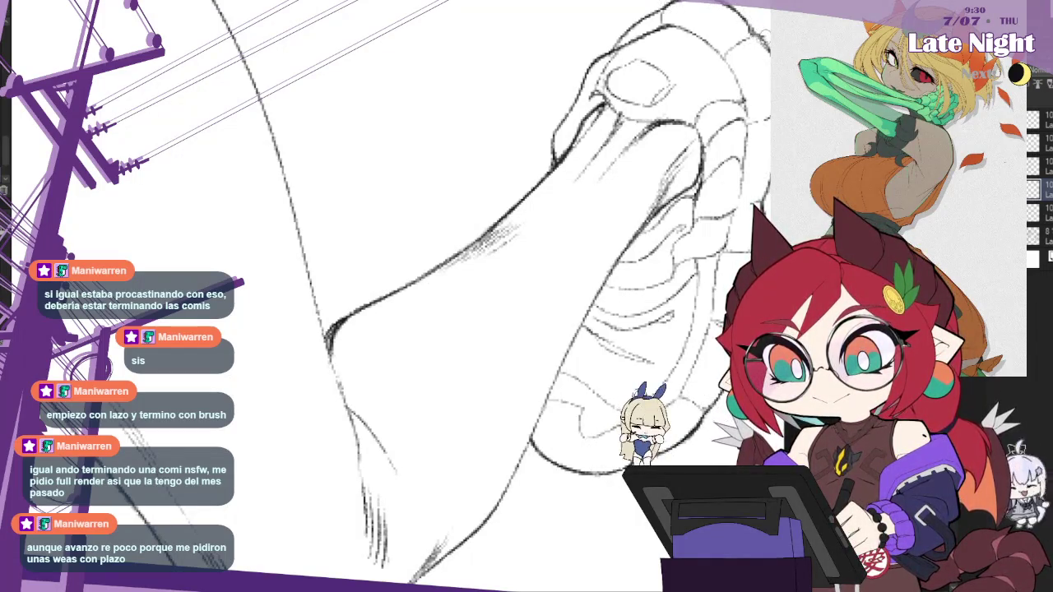
pyautogui.scroll(-3, 329, 246)
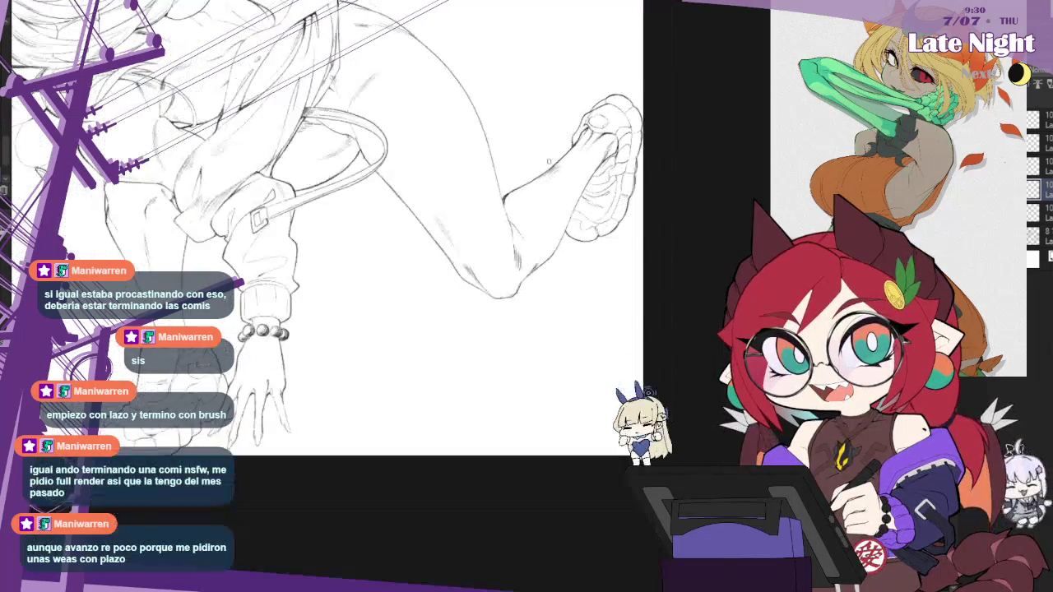
pyautogui.scroll(-2, 493, 282)
# Step: Hide the reference image and open a mirrored, enlarged second view of the sketch
pyautogui.press('h')
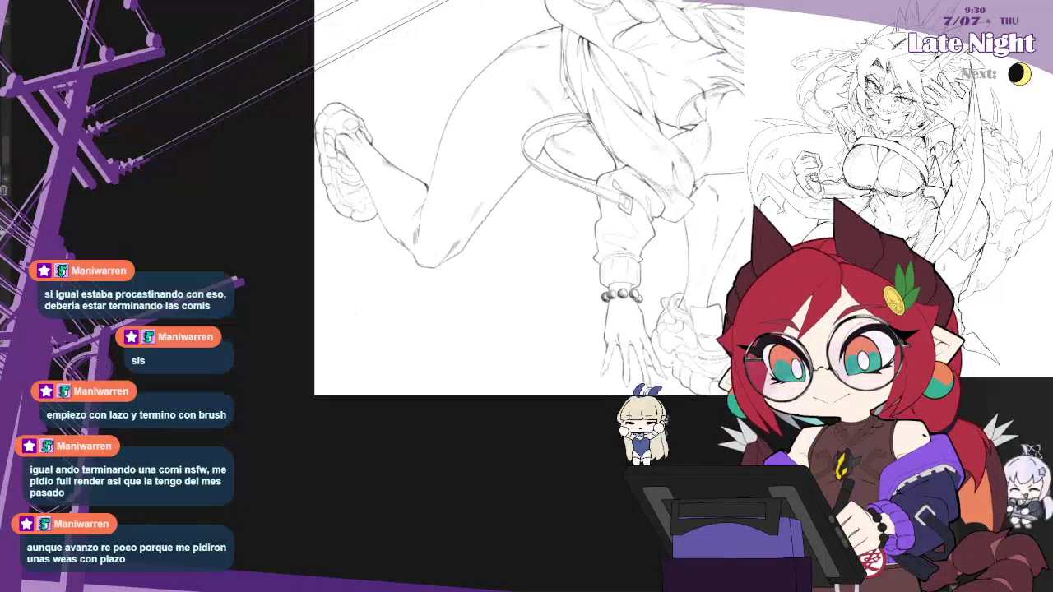
pyautogui.scroll(-1, 493, 282)
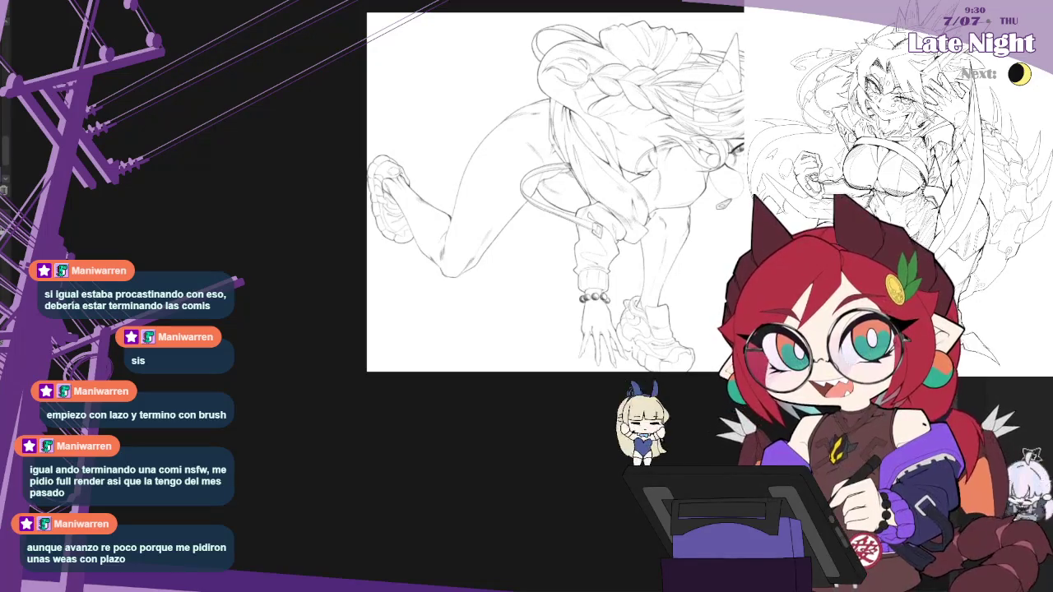
pyautogui.hotkey('alt', 'Tab')
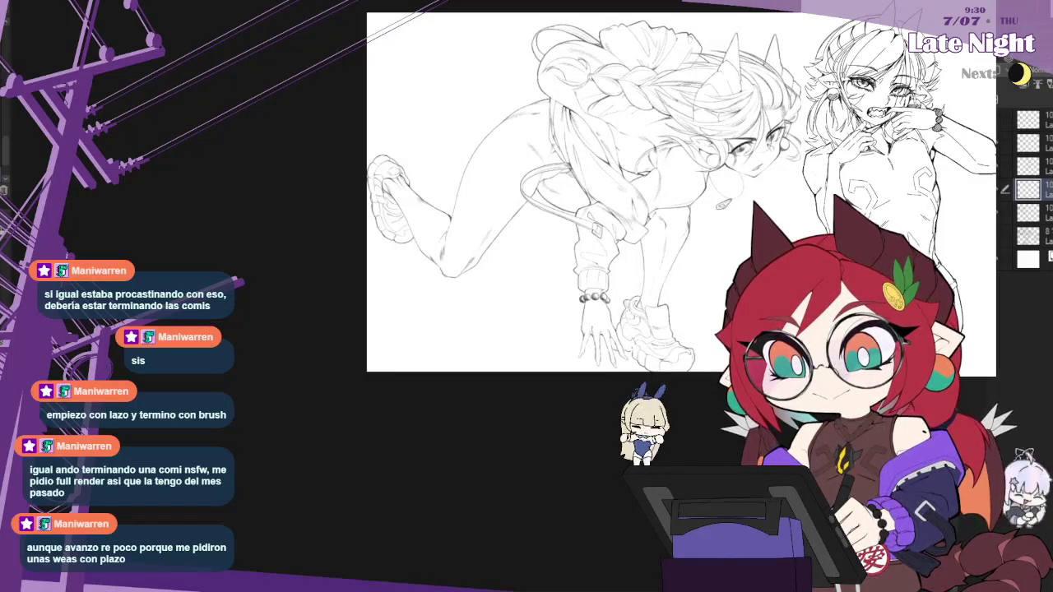
pyautogui.hotkey('alt', 'Tab')
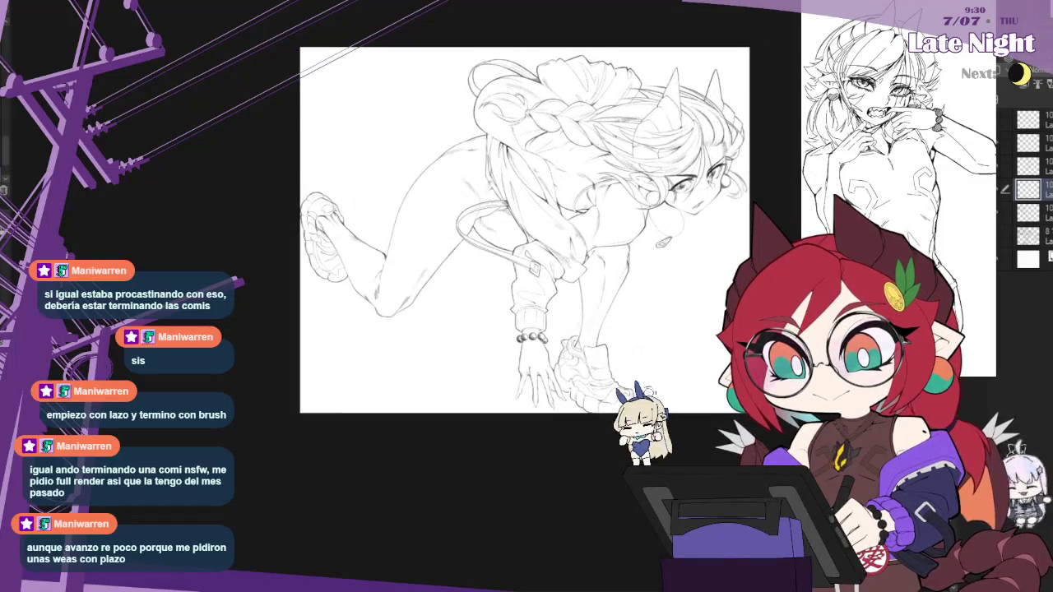
pyautogui.press('h')
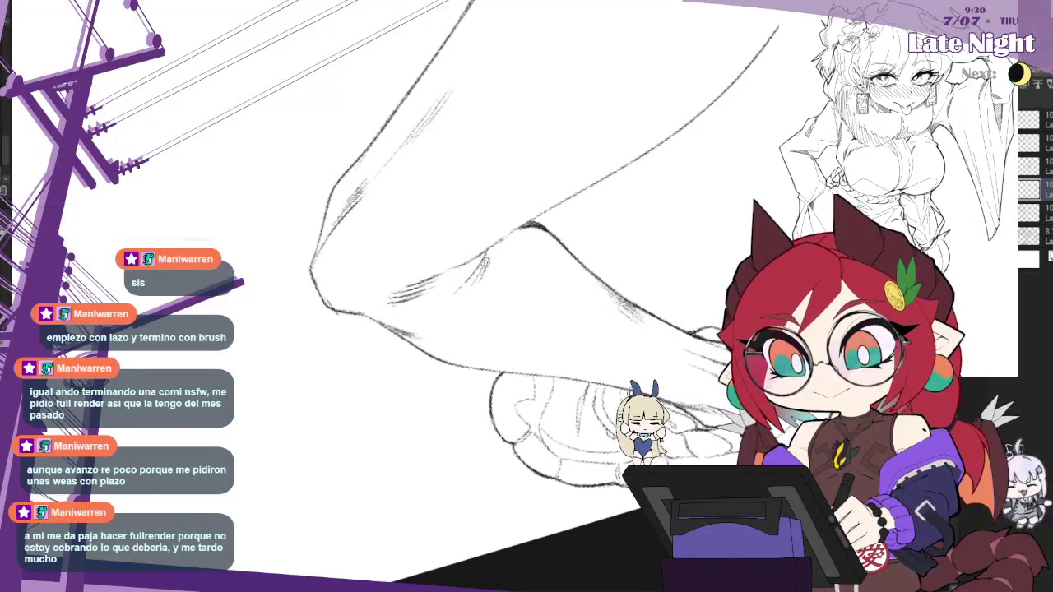
# Step: Hatch the shoe crease, rotate about 90 degrees to redraw the sole and ankle, then zoom out
pyautogui.moveTo(492, 259)
pyautogui.mouseDown()
pyautogui.moveTo(482, 279)
pyautogui.moveTo(481, 265)
pyautogui.mouseUp()
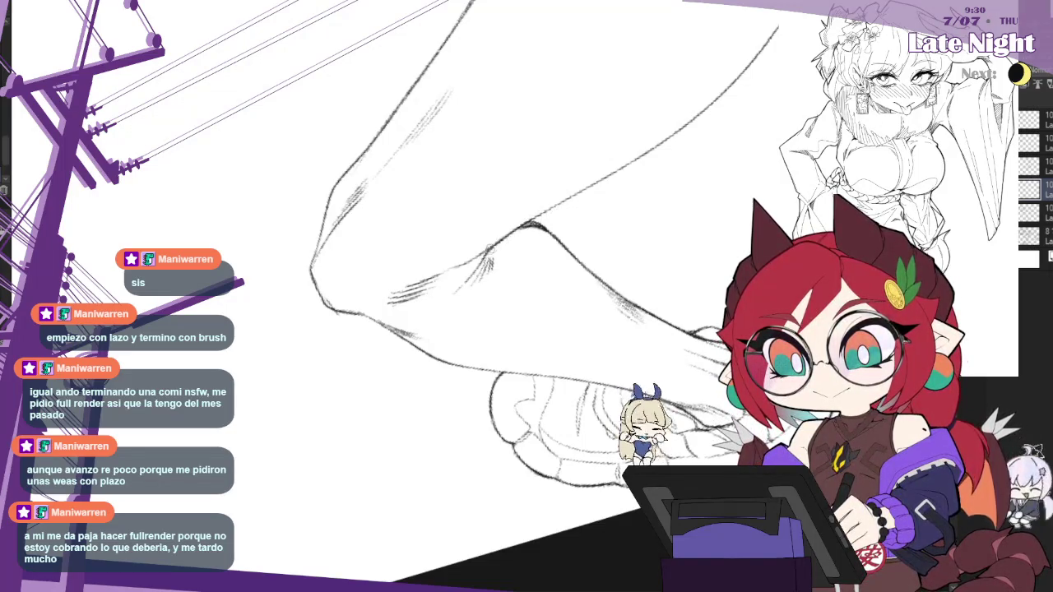
pyautogui.press('-')
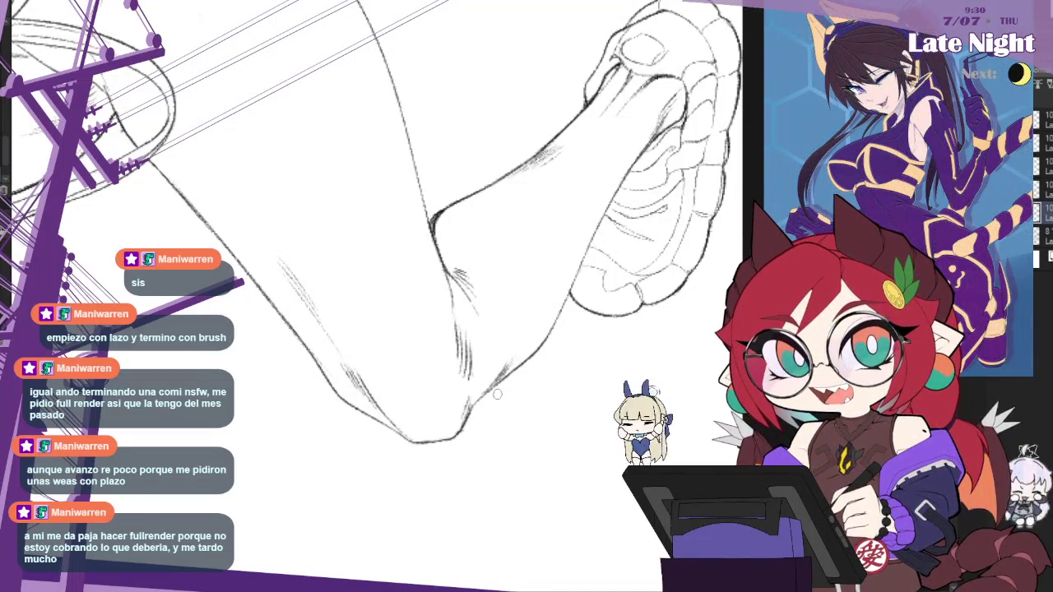
pyautogui.scroll(-2, 497, 394)
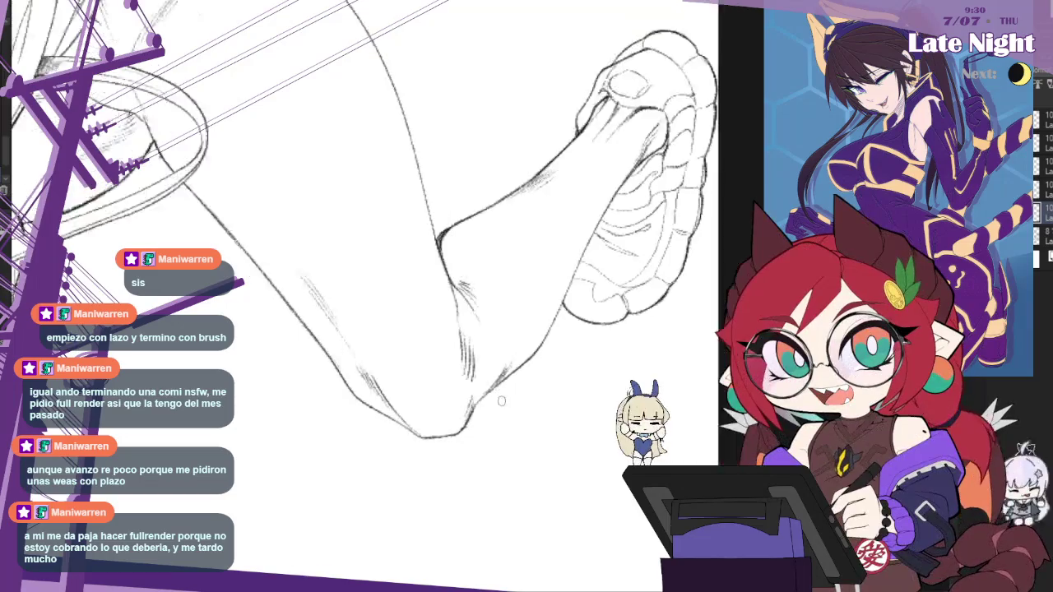
pyautogui.scroll(-2, 535, 378)
pyautogui.scroll(-2, 589, 365)
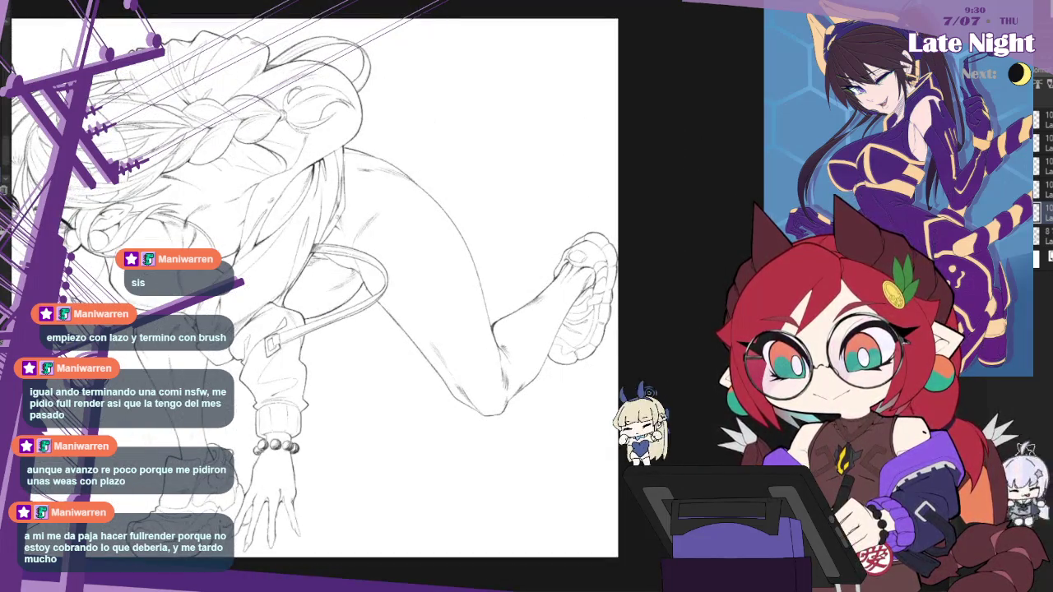
pyautogui.press('h')
pyautogui.scroll(-1, 527, 272)
pyautogui.scroll(1, 526, 271)
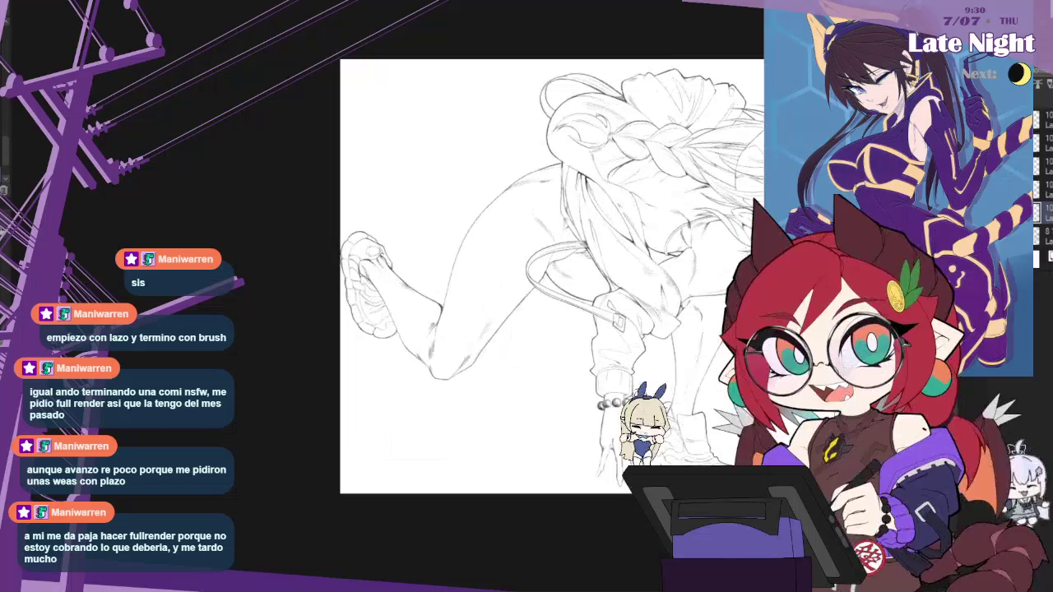
pyautogui.scroll(1, 486, 228)
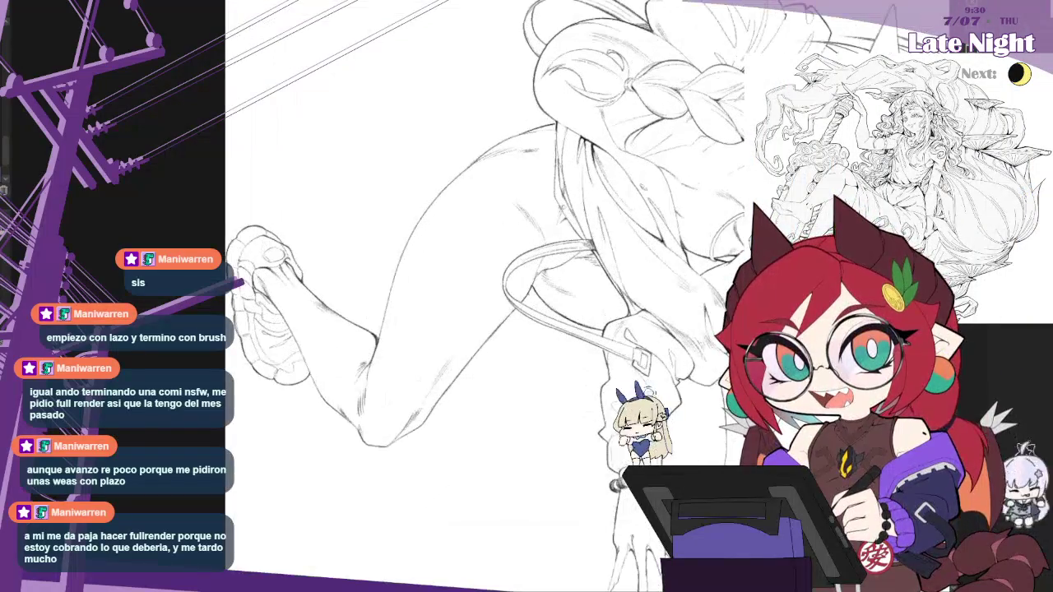
pyautogui.press('h')
pyautogui.scroll(-1, 477, 280)
pyautogui.scroll(-1, 477, 280)
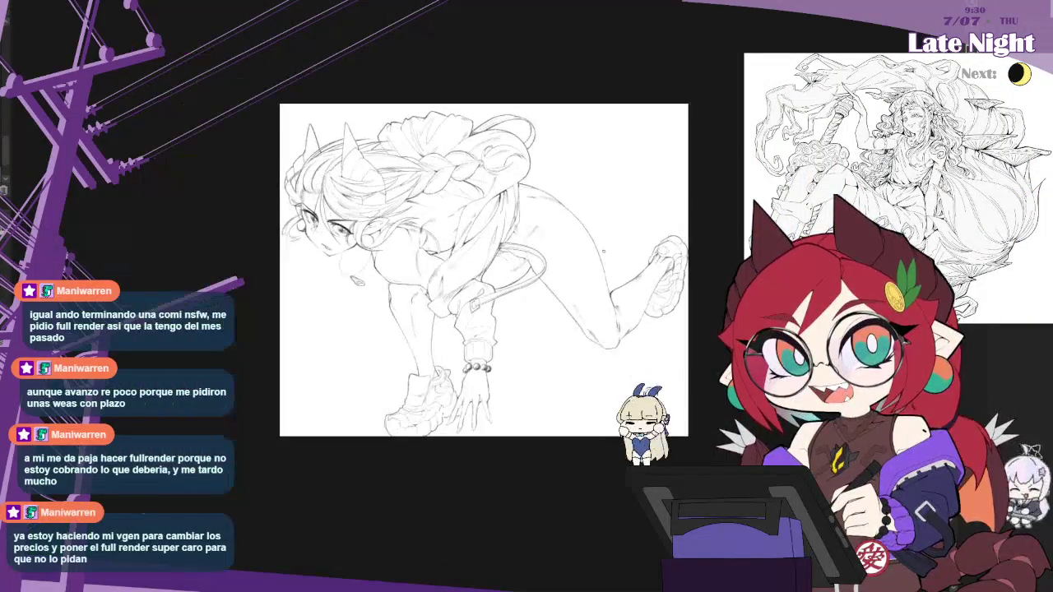
pyautogui.scroll(1, 477, 279)
pyautogui.scroll(1, 477, 279)
pyautogui.scroll(1, 477, 279)
pyautogui.scroll(-1, 477, 280)
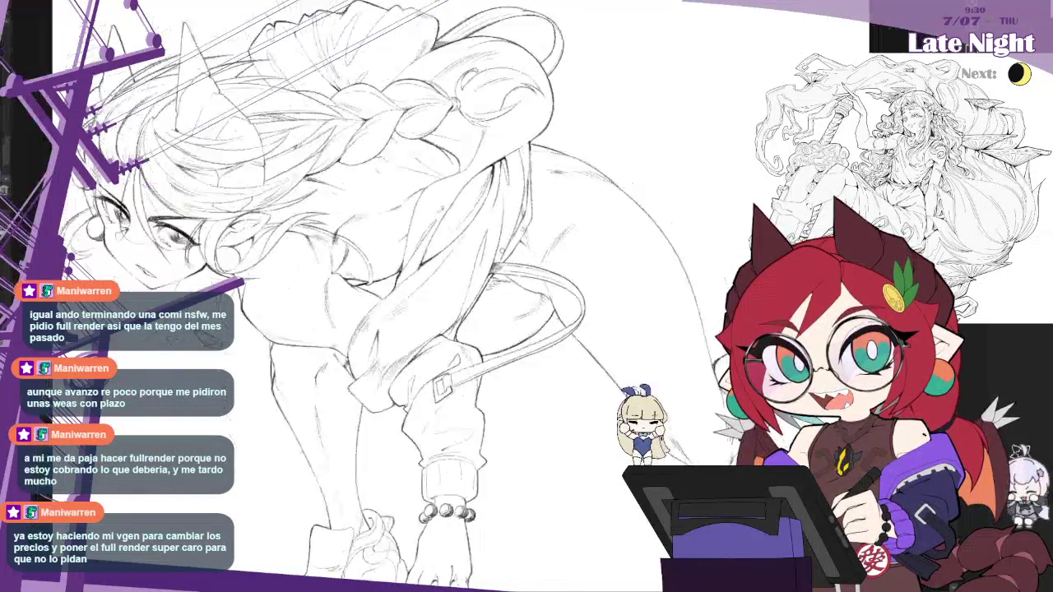
pyautogui.scroll(-2, 477, 280)
pyautogui.scroll(1, 530, 332)
pyautogui.scroll(1, 529, 333)
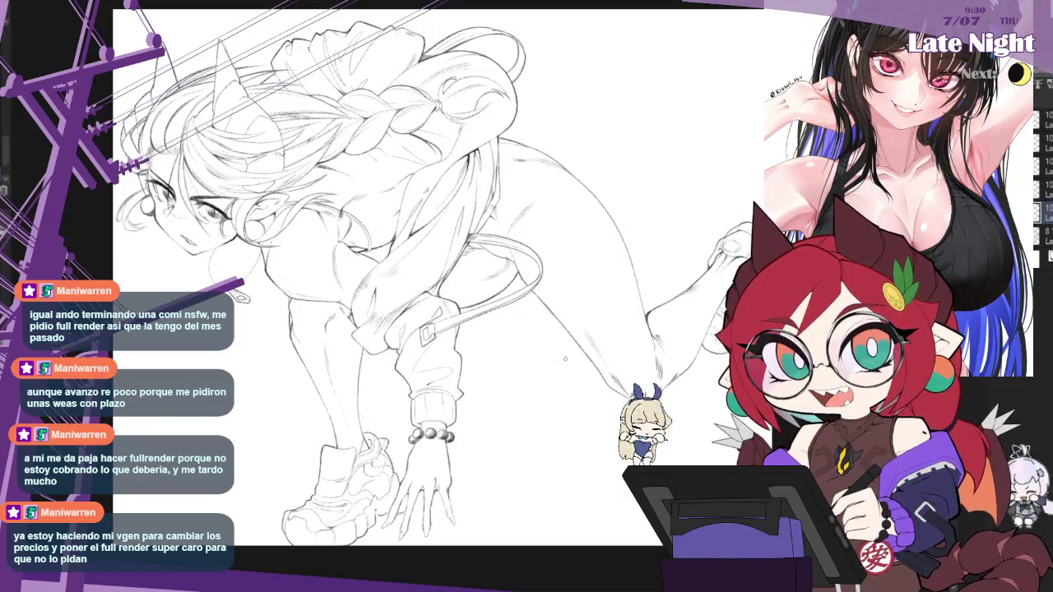
pyautogui.scroll(1, 337, 263)
pyautogui.scroll(1, 337, 263)
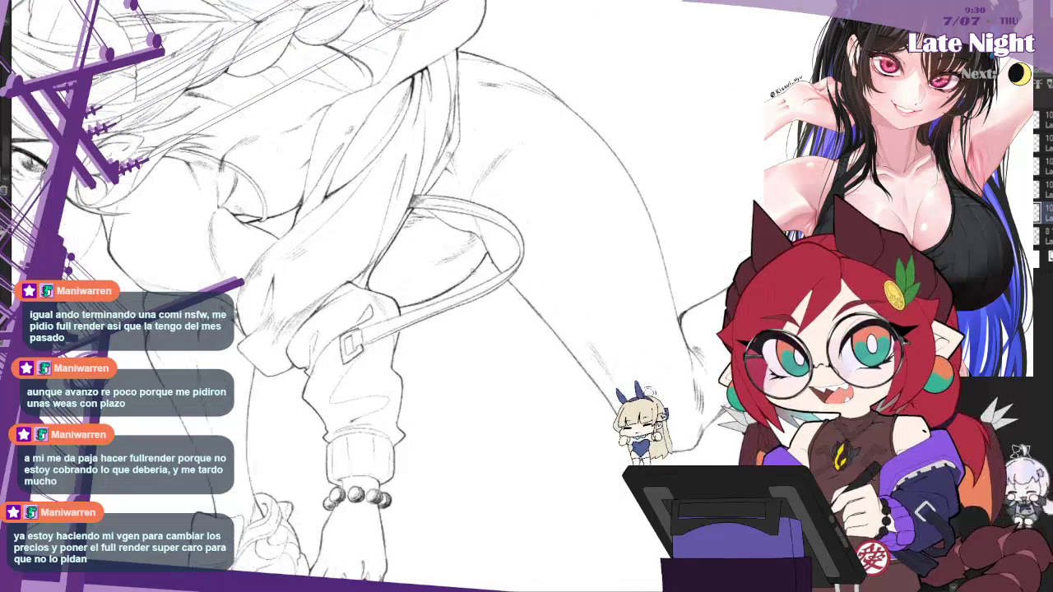
pyautogui.scroll(1, 337, 263)
pyautogui.scroll(1, 336, 263)
pyautogui.hotkey('ctrl', '0')
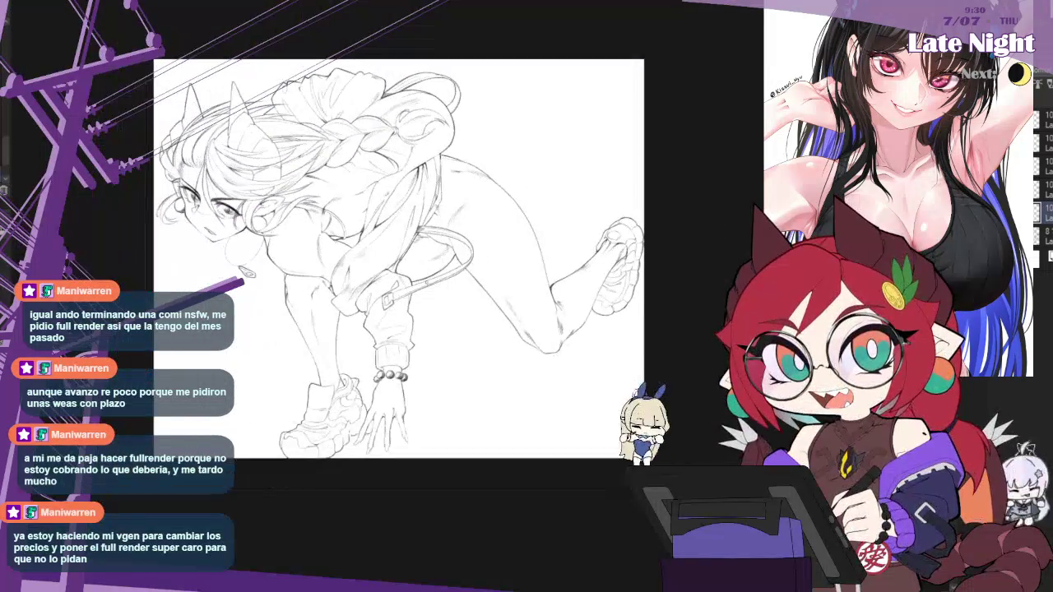
pyautogui.press('h')
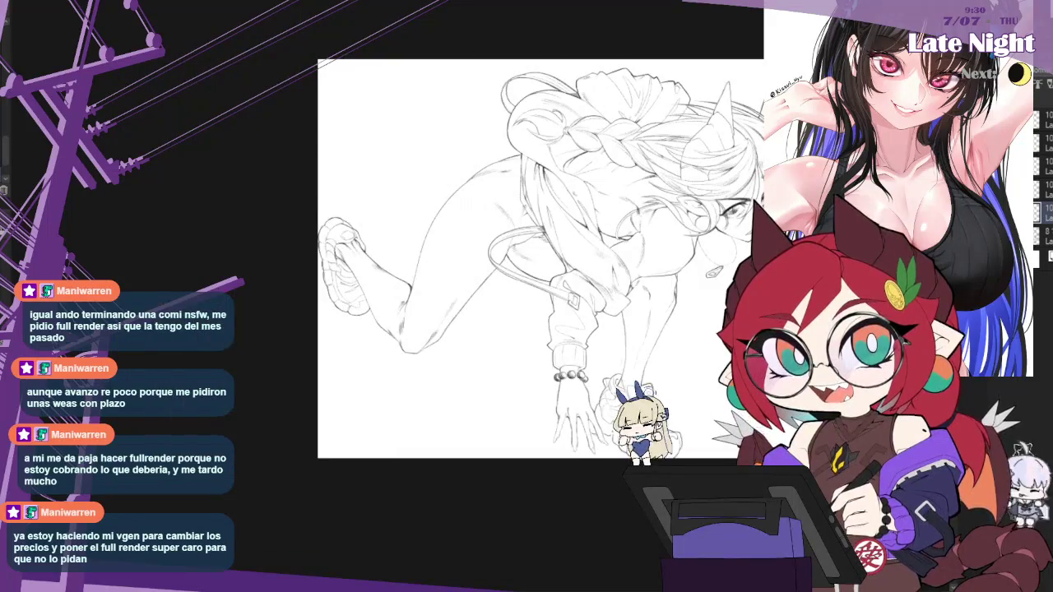
pyautogui.scroll(1, 494, 263)
pyautogui.scroll(1, 493, 263)
pyautogui.scroll(-1, 493, 263)
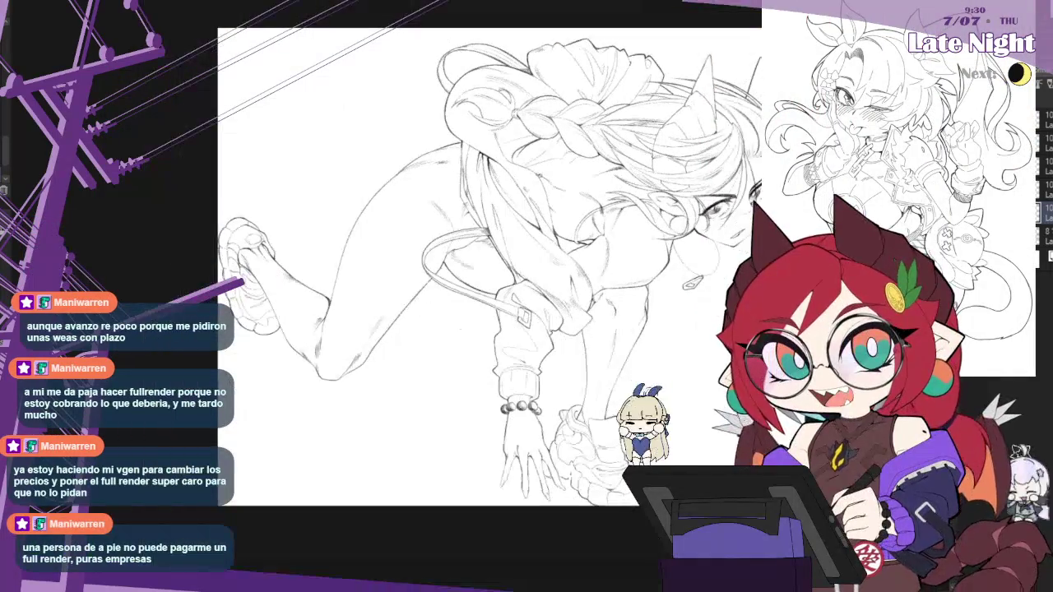
# Step: Zoom onto the braid and rotate the view to redraw its strands at a comfortable angle
pyautogui.scroll(3, 432, 214)
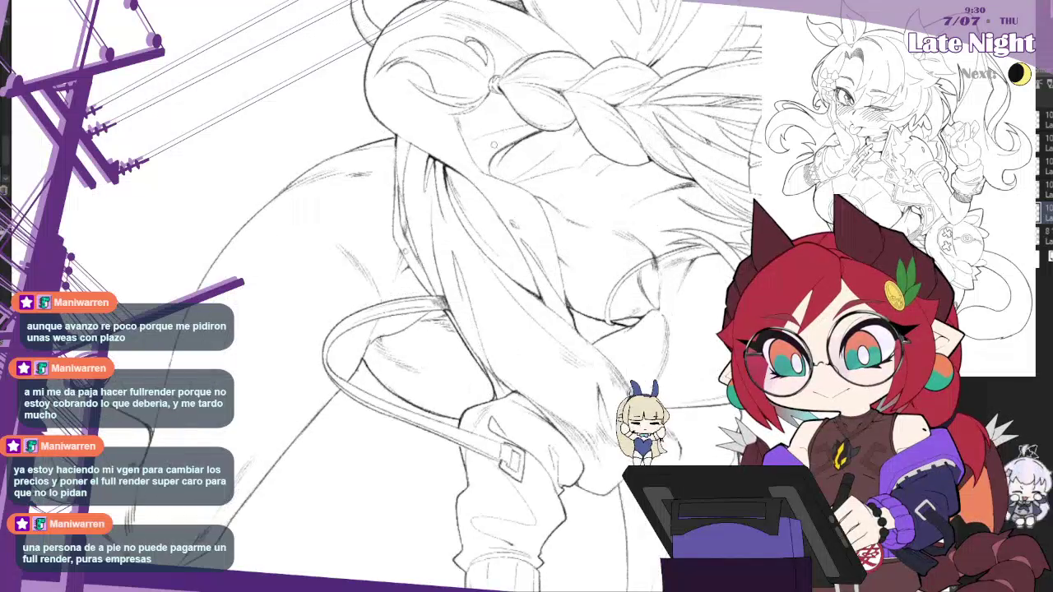
pyautogui.scroll(3, 431, 214)
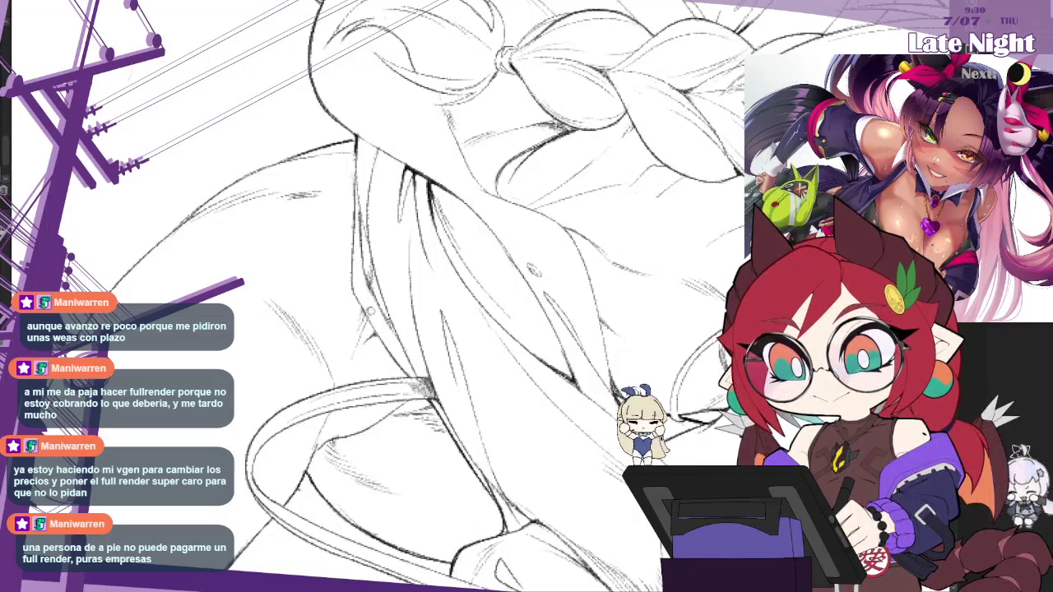
pyautogui.press('^')
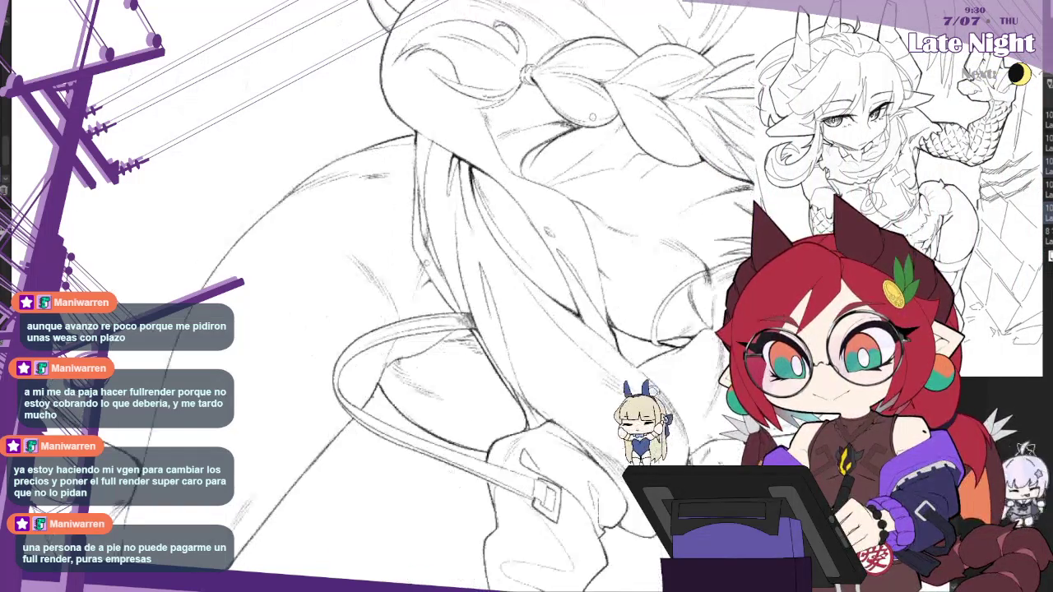
pyautogui.scroll(-3, 411, 296)
pyautogui.scroll(4, 411, 296)
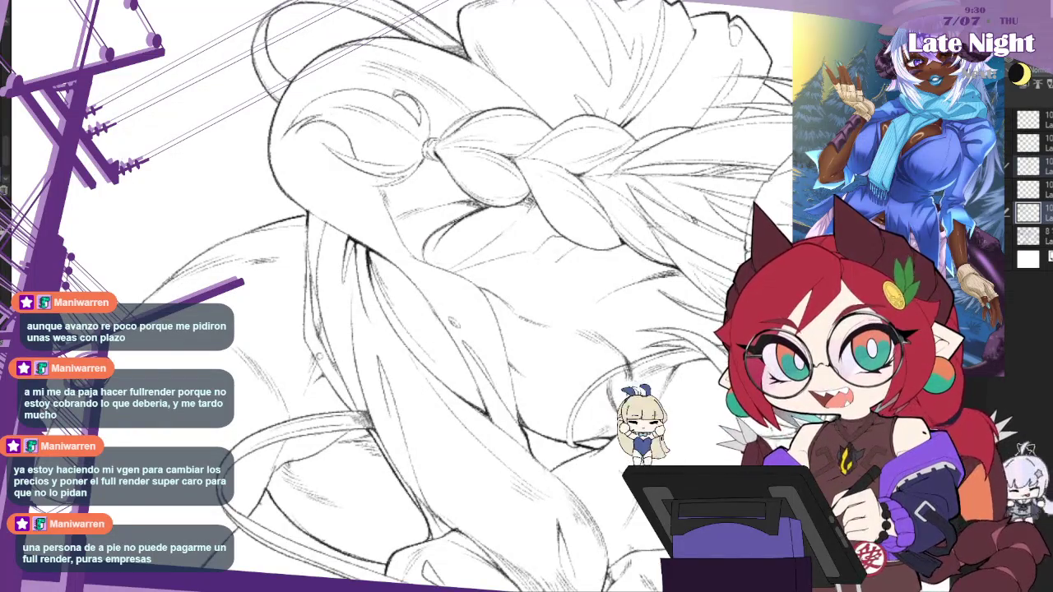
pyautogui.press('-')
pyautogui.press('-')
pyautogui.press('-')
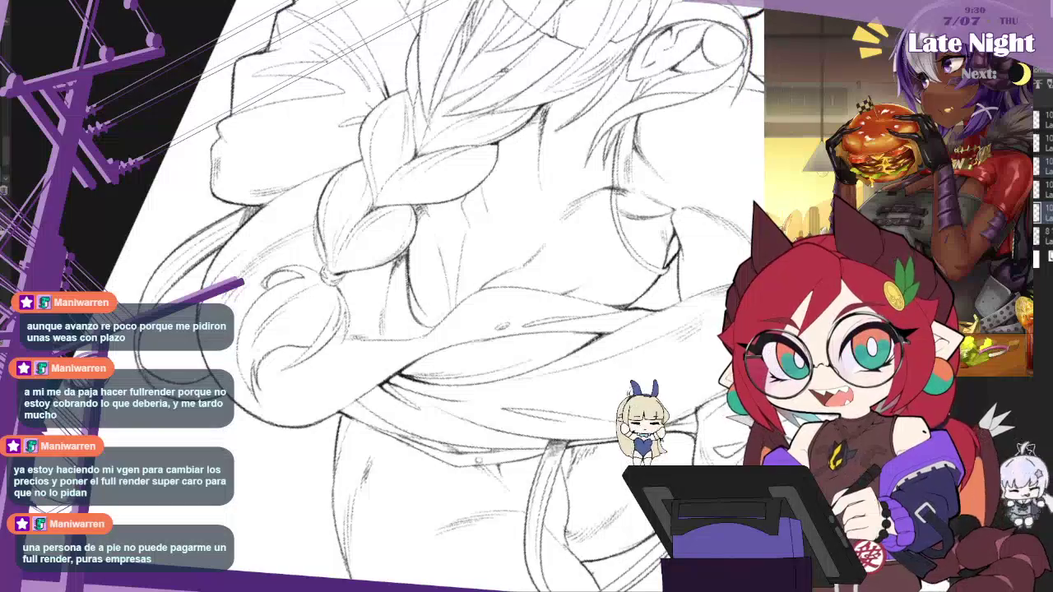
# Step: Turn the braid horizontal and redraw its lines, mirroring the view repeatedly to compare
pyautogui.press('r')
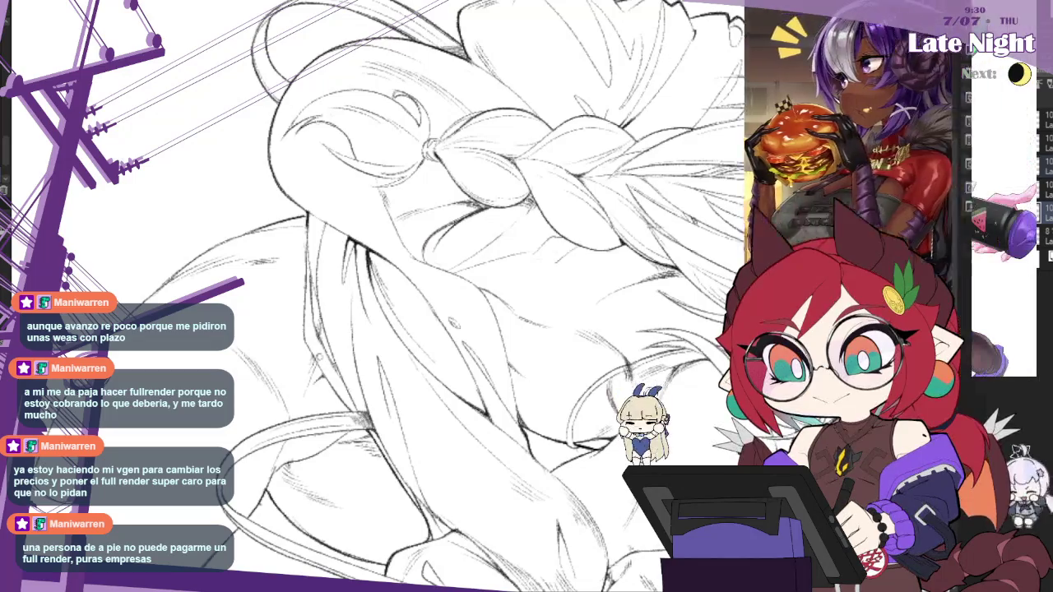
pyautogui.press('h')
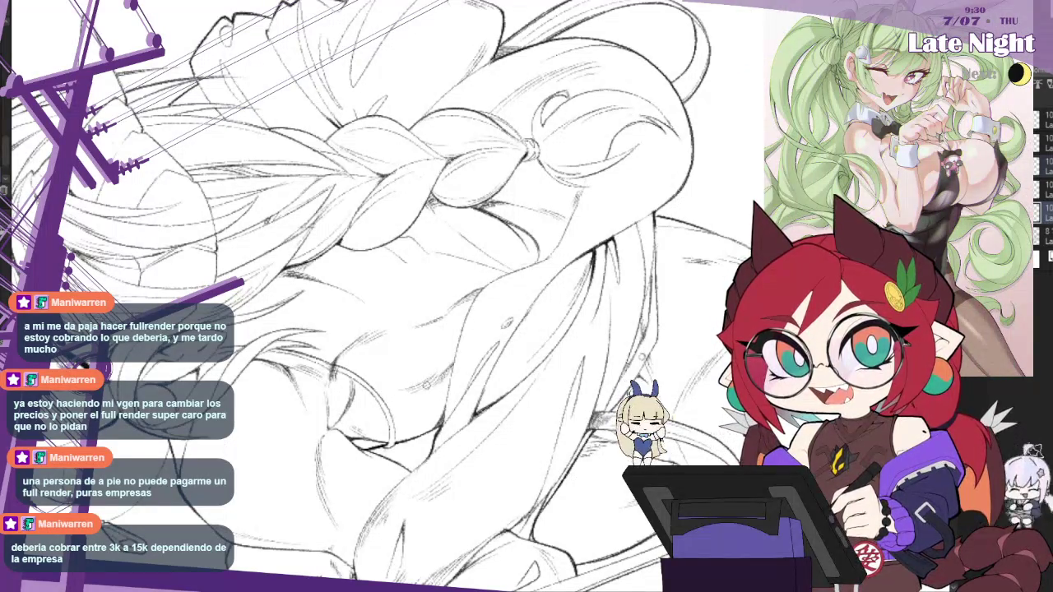
pyautogui.press('m')
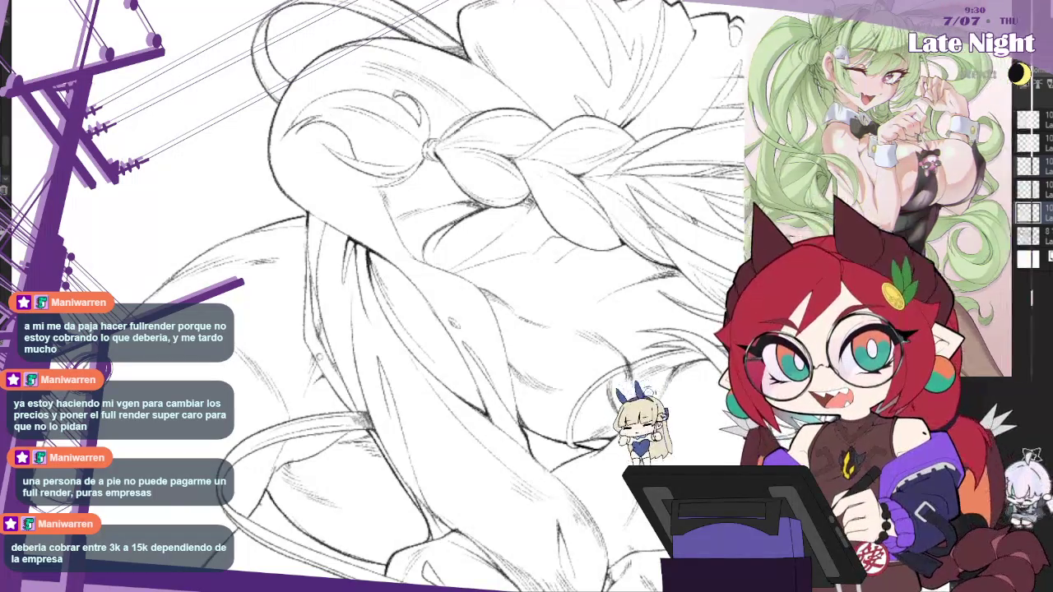
pyautogui.press('m')
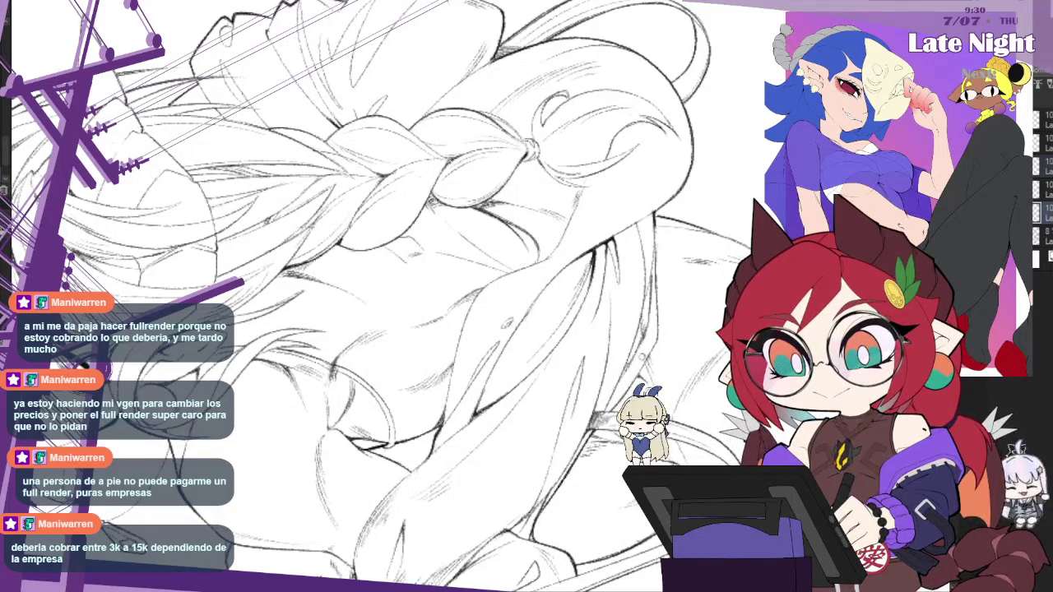
pyautogui.press('m')
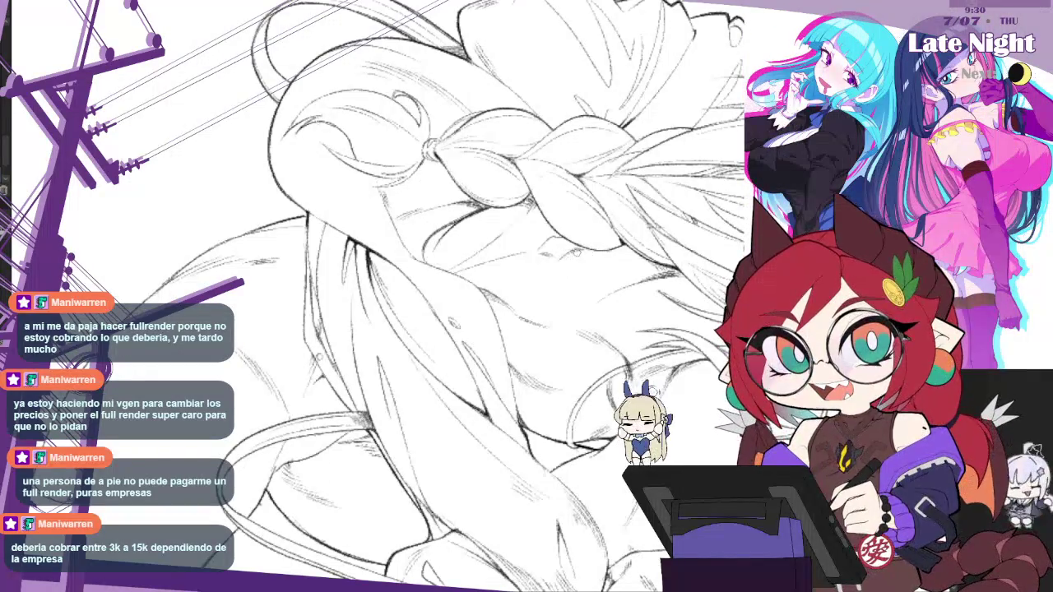
# Step: Mirror the whole figure to check proportions, then zoom in to redraw the lower braid by the jacket
pyautogui.scroll(-3, 635, 236)
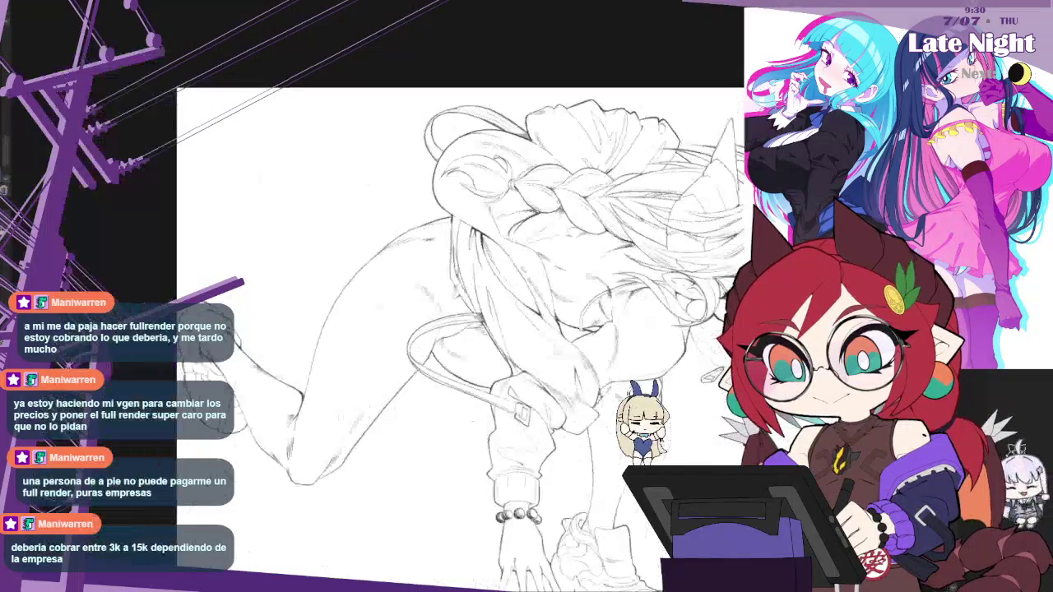
pyautogui.scroll(-2, 650, 279)
pyautogui.scroll(1, 675, 345)
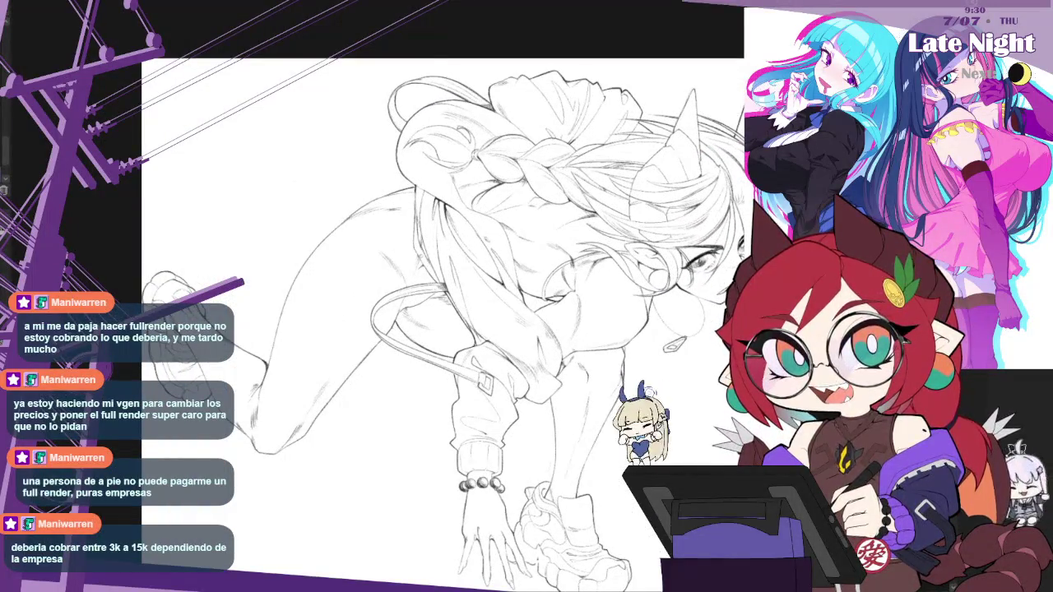
pyautogui.press('h')
pyautogui.scroll(3, 624, 146)
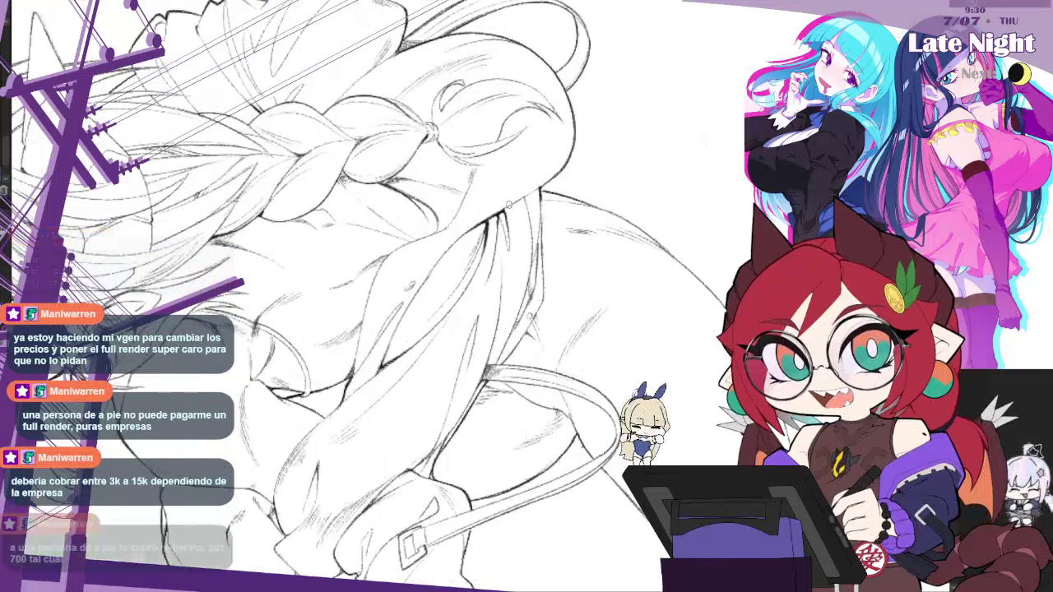
pyautogui.scroll(2, 363, 209)
pyautogui.scroll(2, 362, 209)
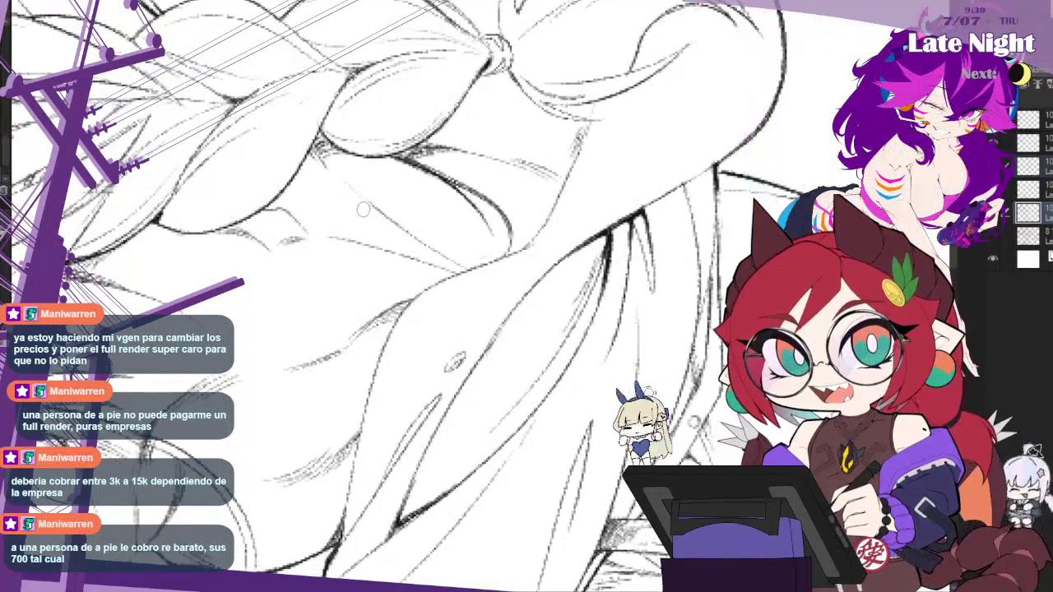
pyautogui.press('h')
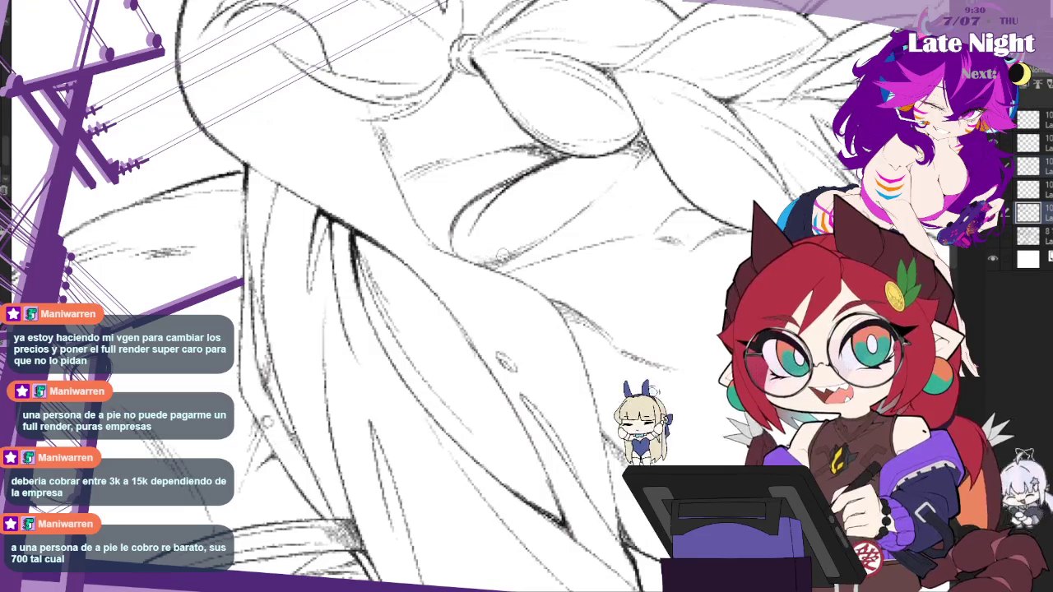
pyautogui.scroll(-3, 602, 207)
pyautogui.scroll(-3, 602, 208)
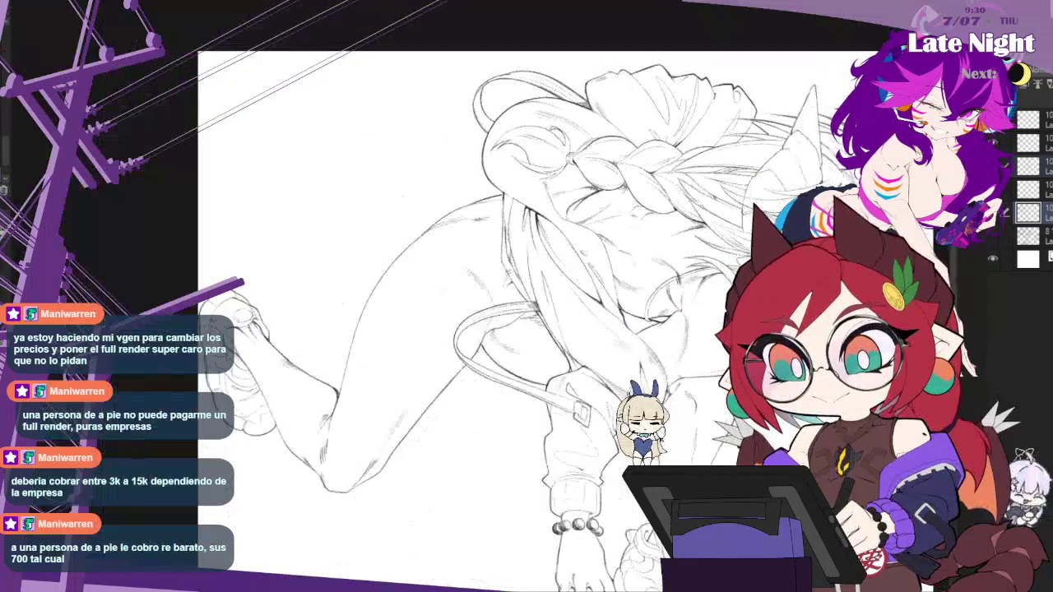
pyautogui.press('m')
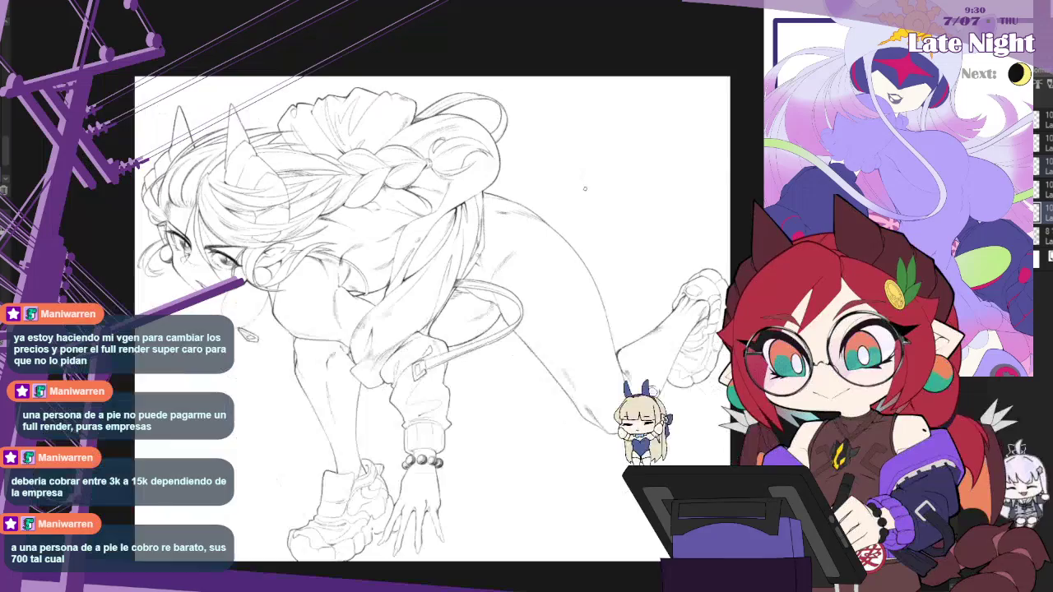
pyautogui.scroll(-3, 466, 316)
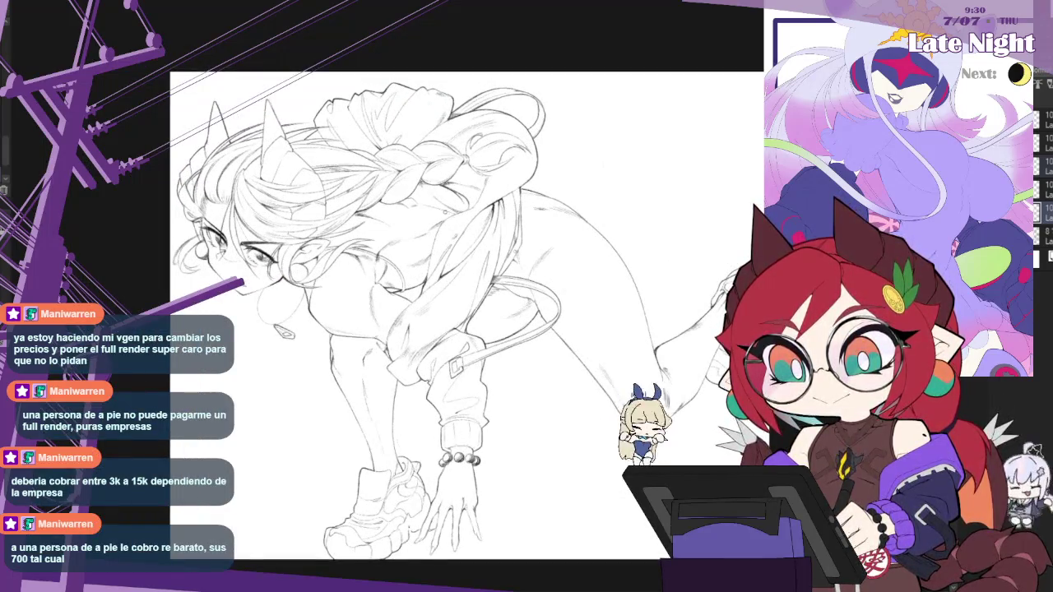